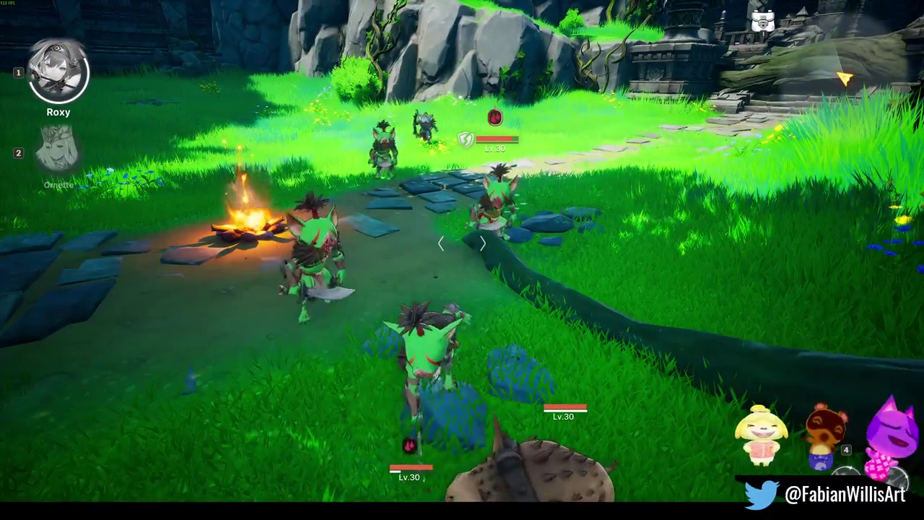
# Retry the Dragon Worshiper's Hideout and hit the campfire goblins with Roxy's fiery sword combos
pyautogui.click(564, 448)
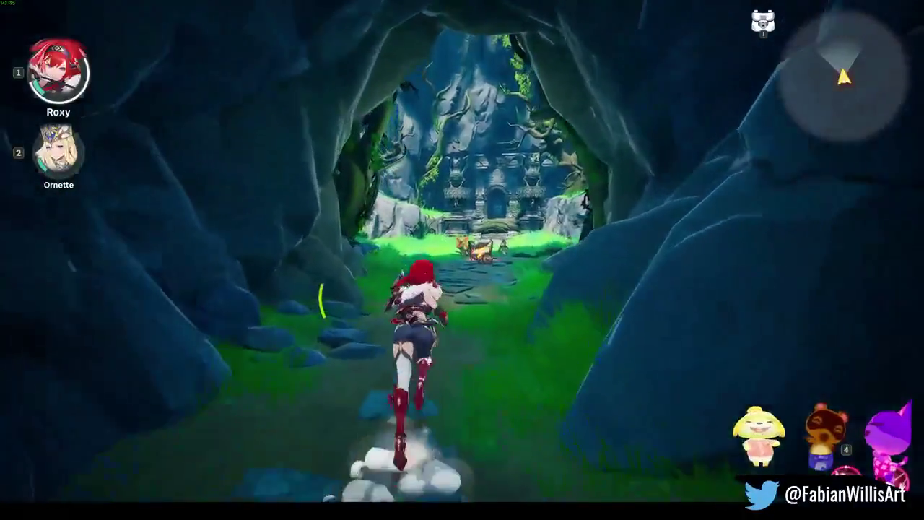
pyautogui.press('w')
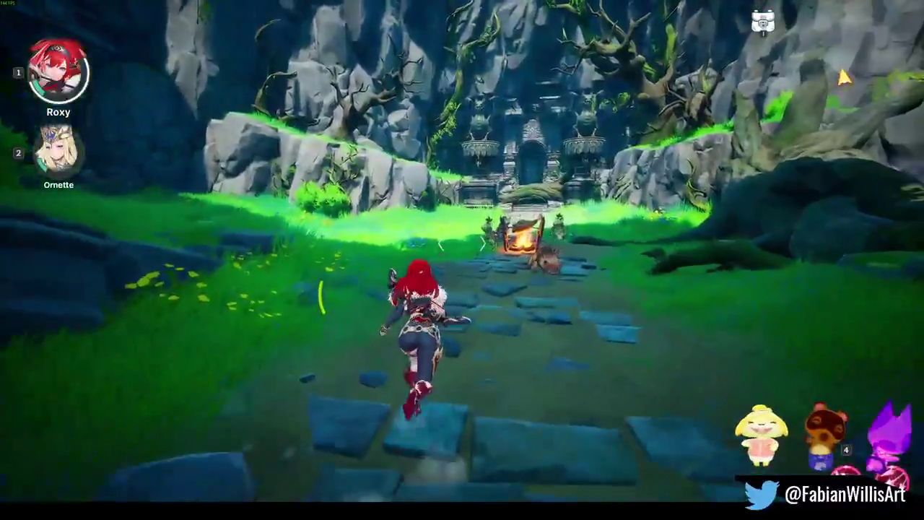
pyautogui.press('e')
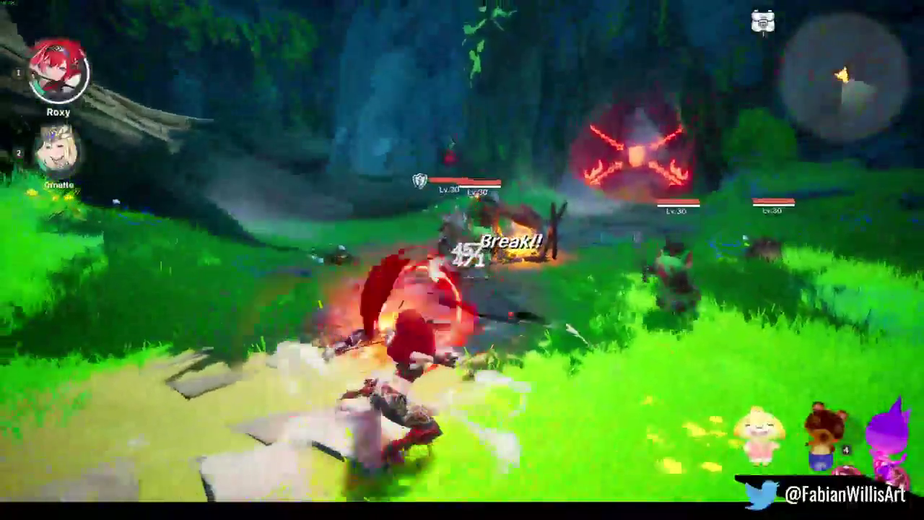
pyautogui.press('q')
pyautogui.press('e')
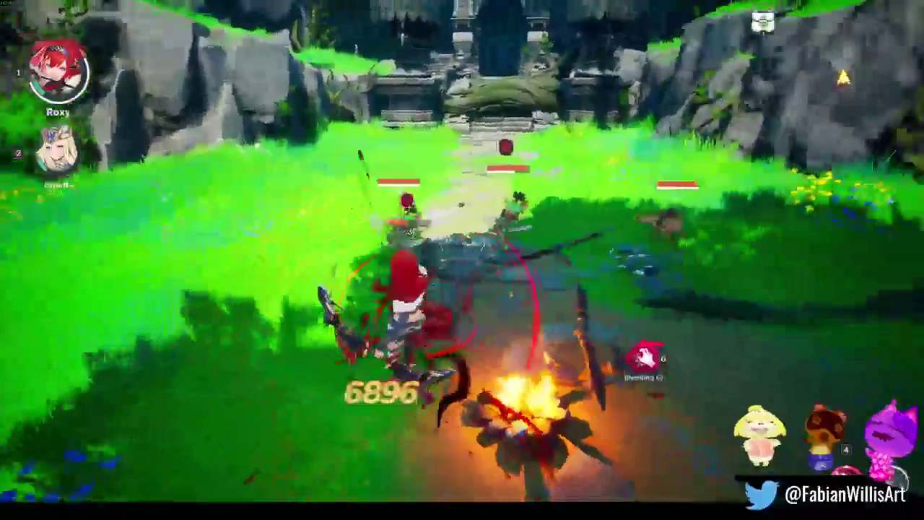
pyautogui.press('e')
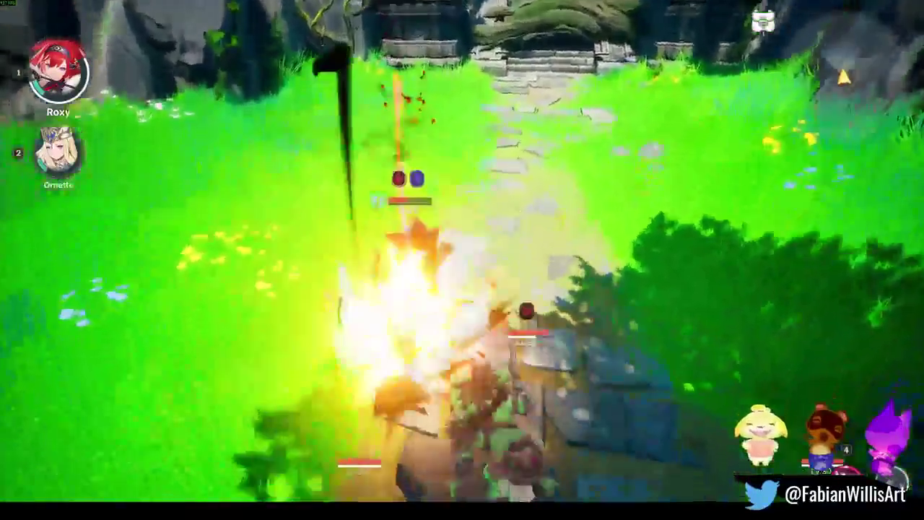
# Tag in Ornette for a lightning attack, then swap between Ornette and Roxy
pyautogui.press('2')
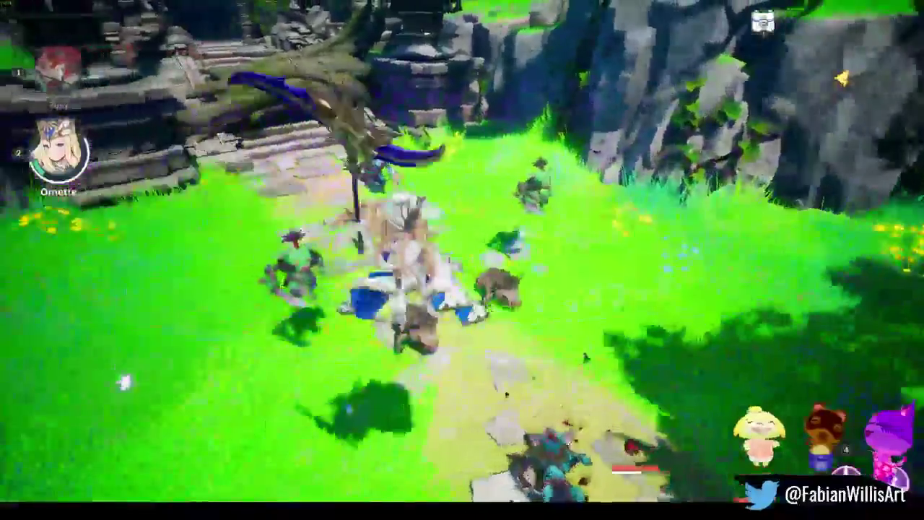
pyautogui.press('e')
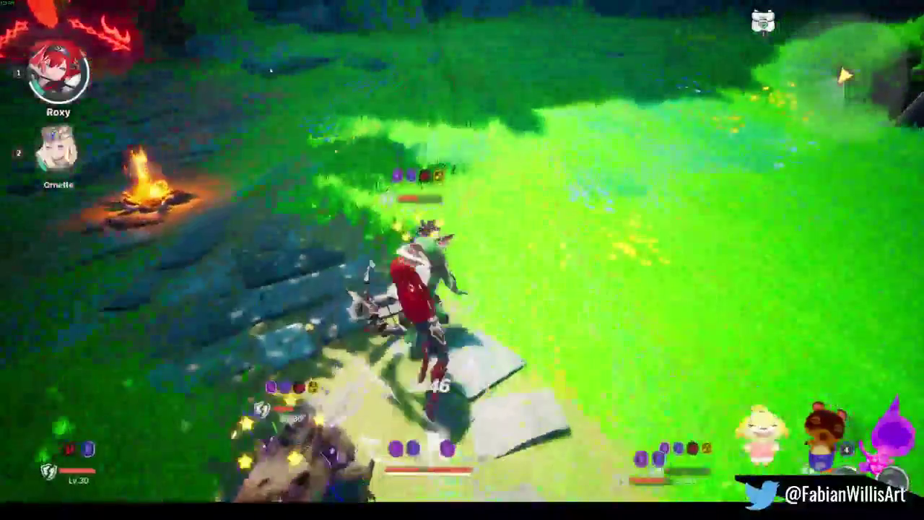
pyautogui.press('2')
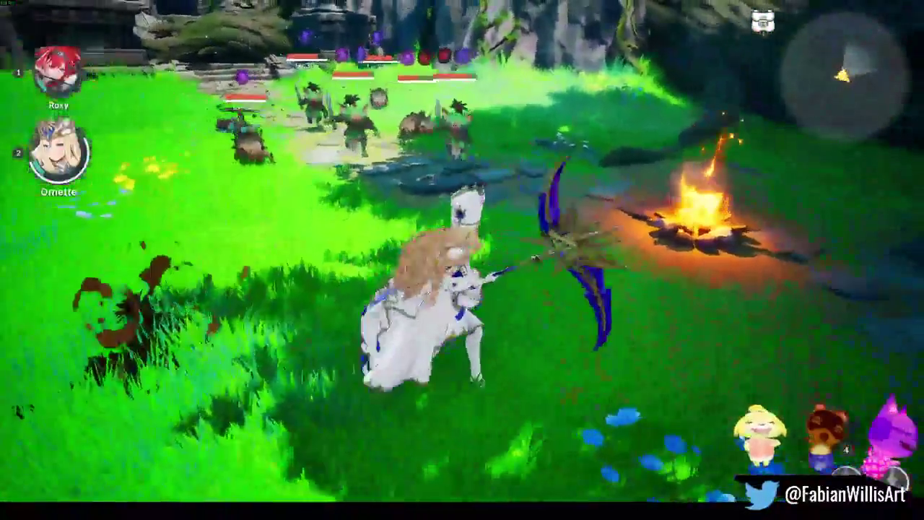
pyautogui.press('1')
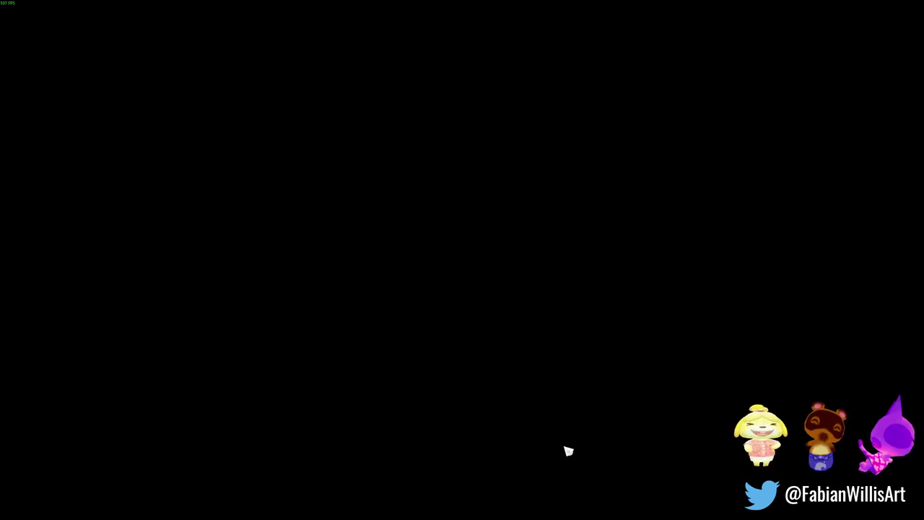
# Make Roxy the active fighter after the hideout stage reloads
pyautogui.press('1')
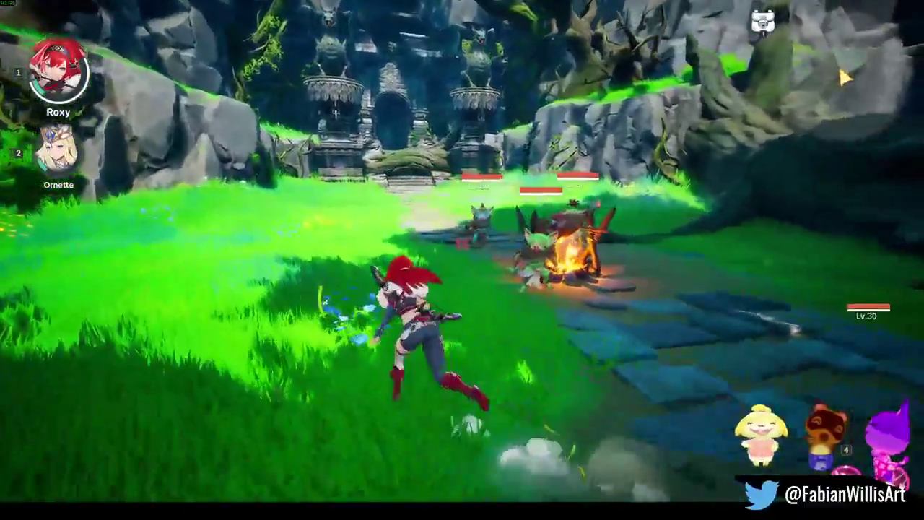
# Open the fight against the Lv.30 boss with a spinning slash on nearby enemies
pyautogui.press('e')
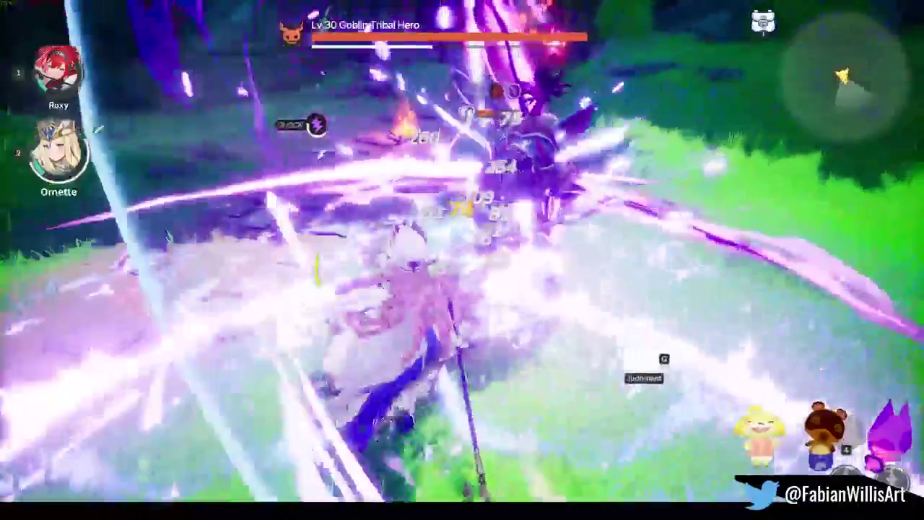
# Tag-swap Roxy and Ornette to beat the Goblin Tribal Hero, then close the reward overlay
pyautogui.press('1')
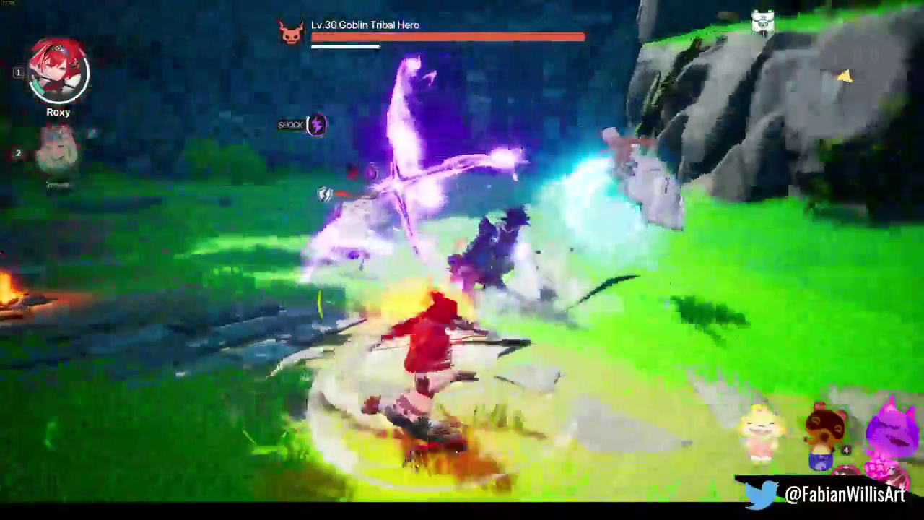
pyautogui.press('2')
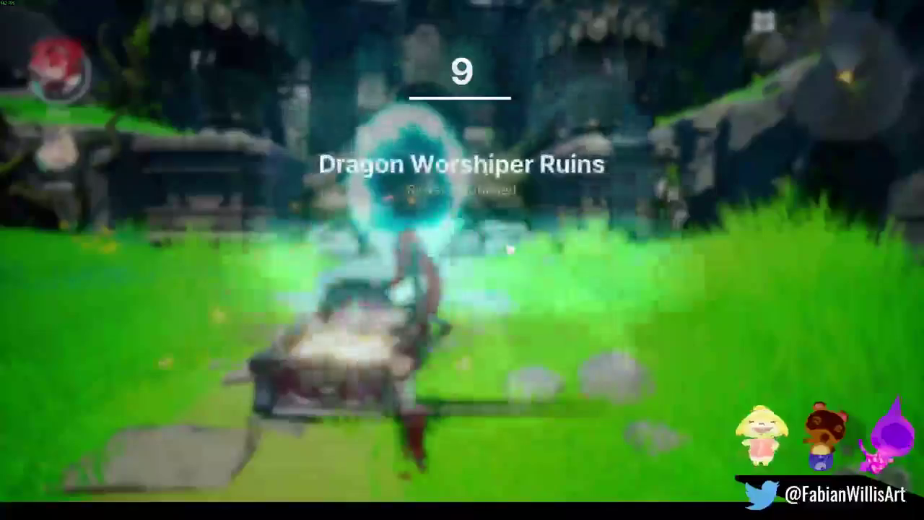
pyautogui.click(523, 440)
# Leave the ruins through the exit portal and teleport to the Statue of Organa
pyautogui.press('w')
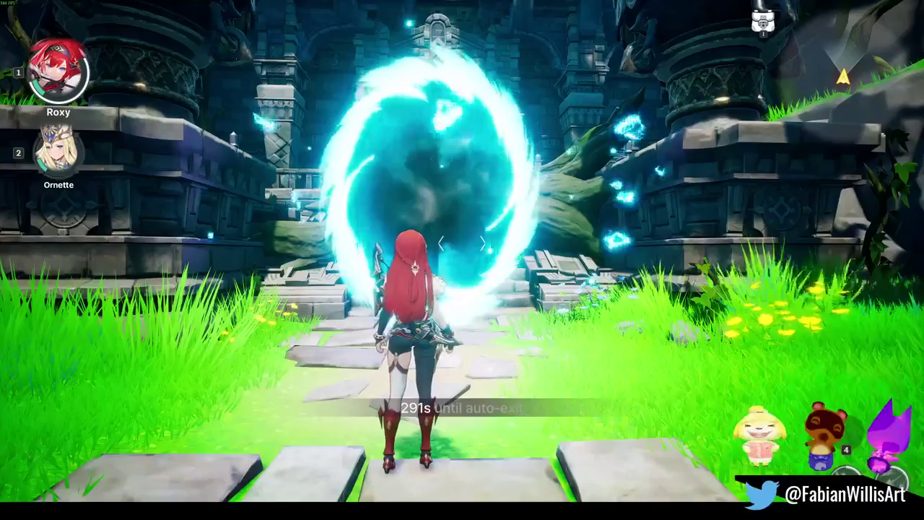
pyautogui.press('f')
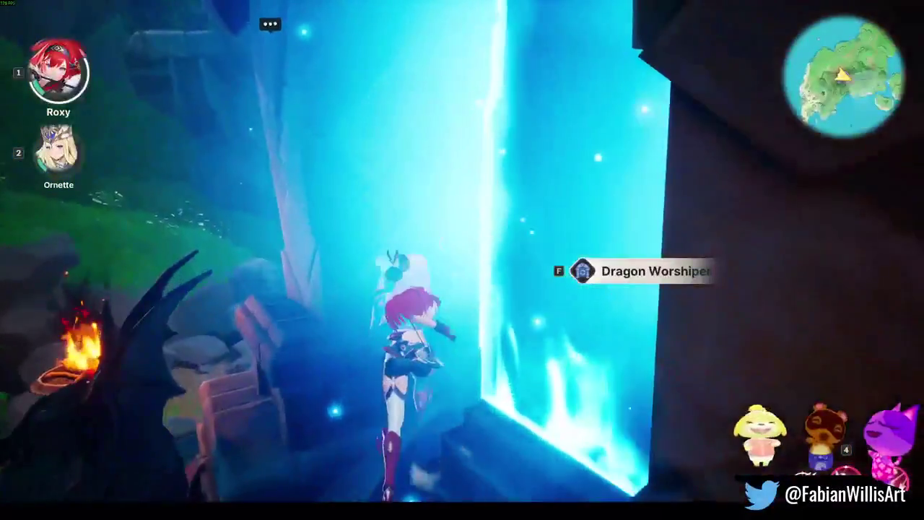
pyautogui.press('m')
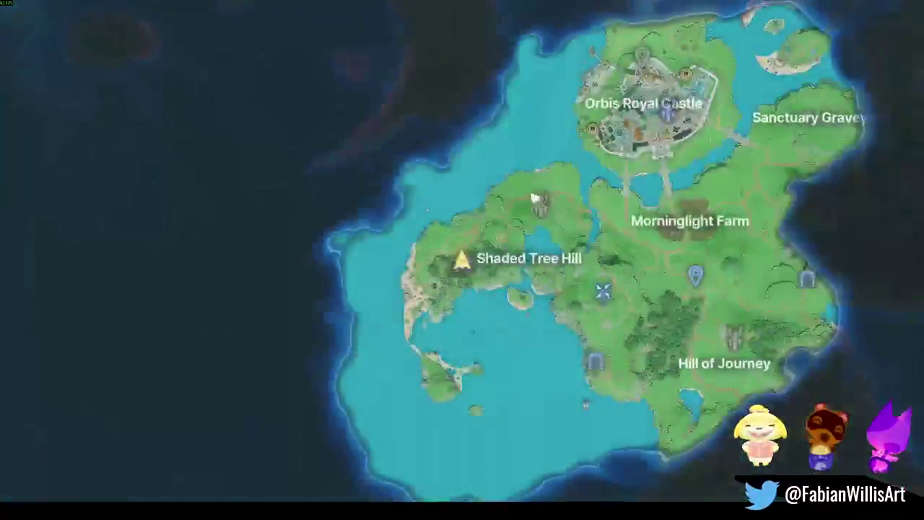
pyautogui.click(570, 218)
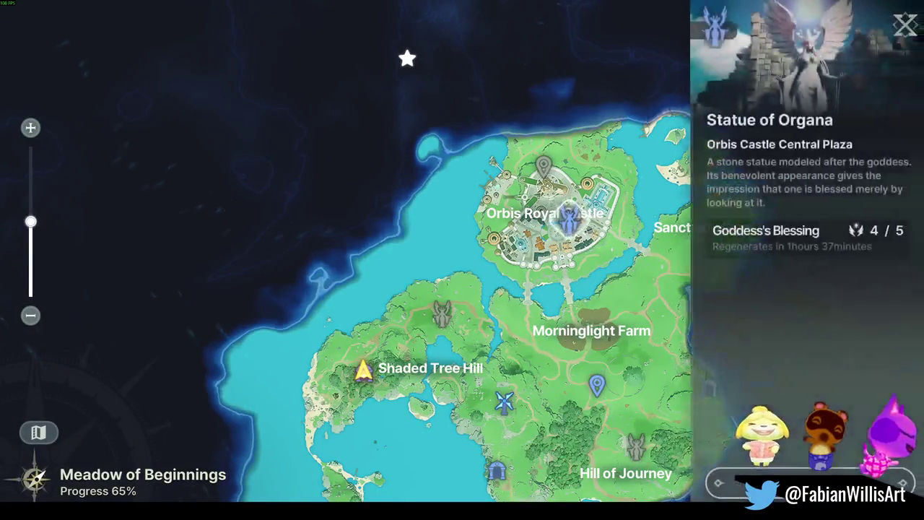
pyautogui.press('f')
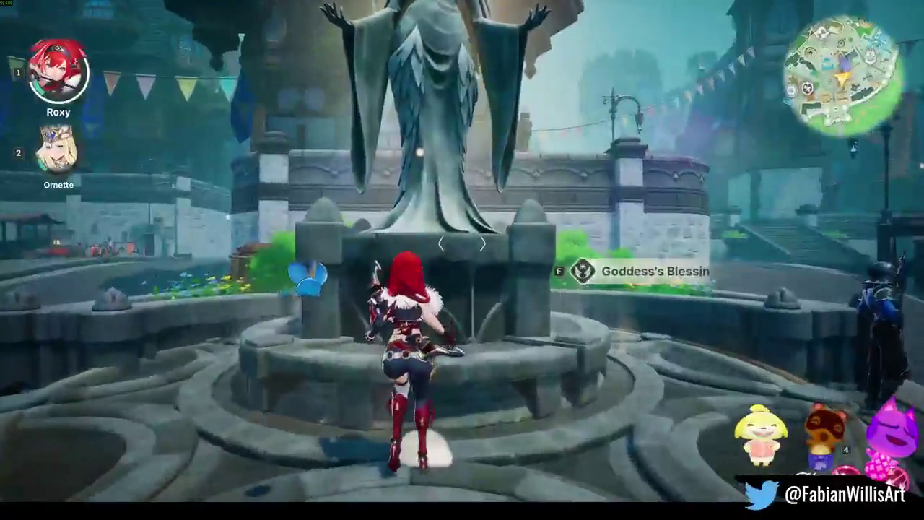
# Restore strength at the statue, then teleport to the Goblin Bandits' Cave marker
pyautogui.press('f')
pyautogui.click(508, 479)
pyautogui.press('Escape')
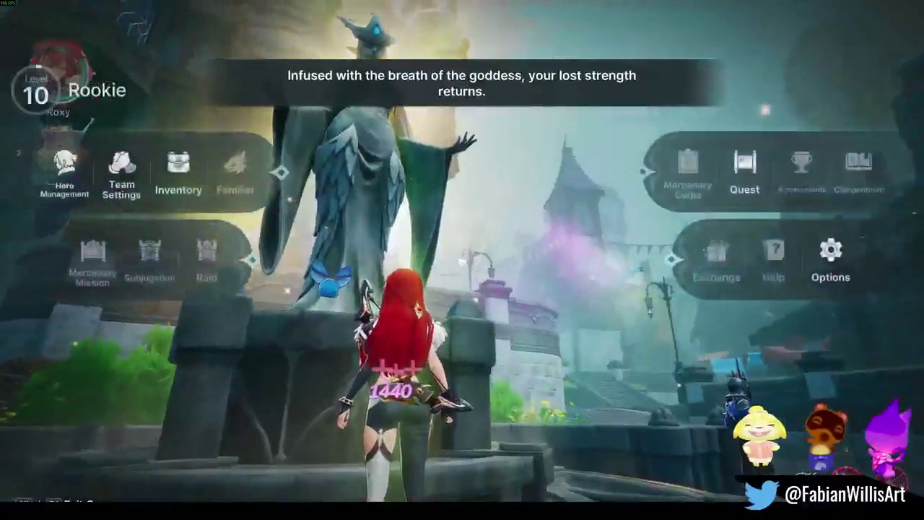
pyautogui.press('Escape')
pyautogui.press('m')
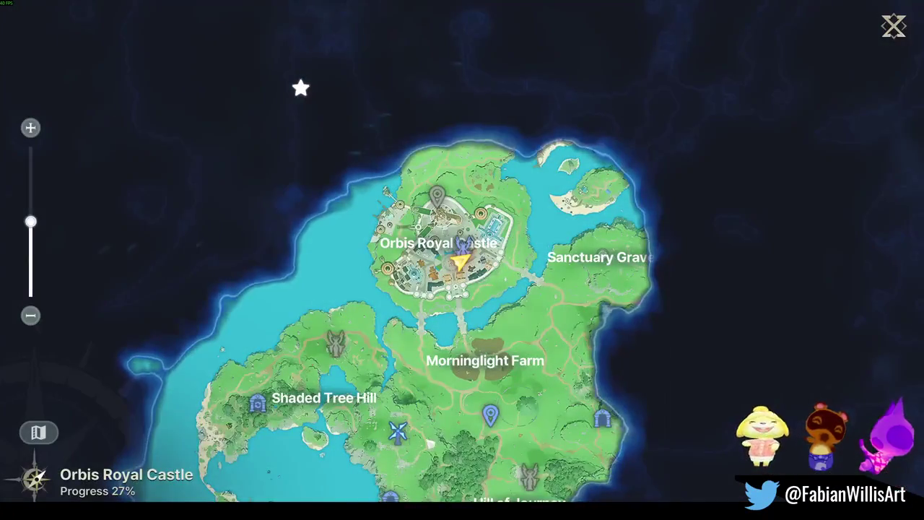
pyautogui.click(408, 339)
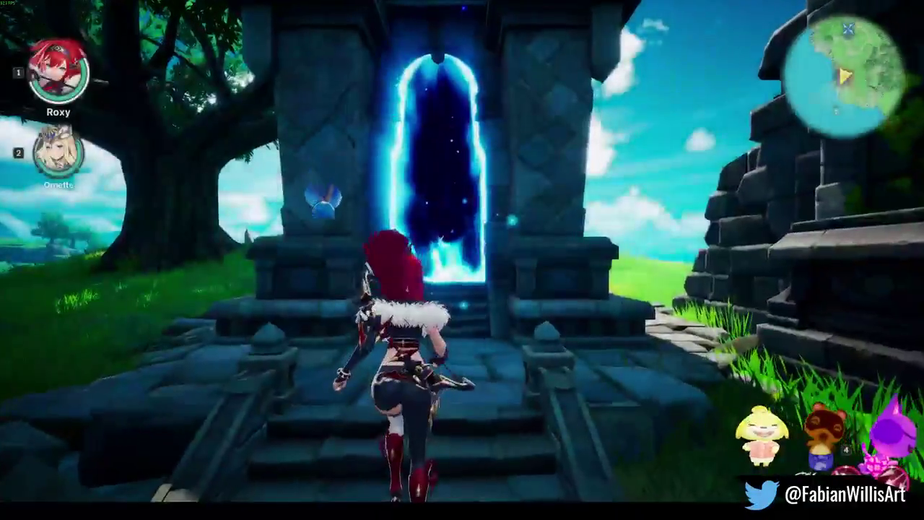
# Check the Goblin Bandits' Cave details and team settings, then close them and the map
pyautogui.press('f')
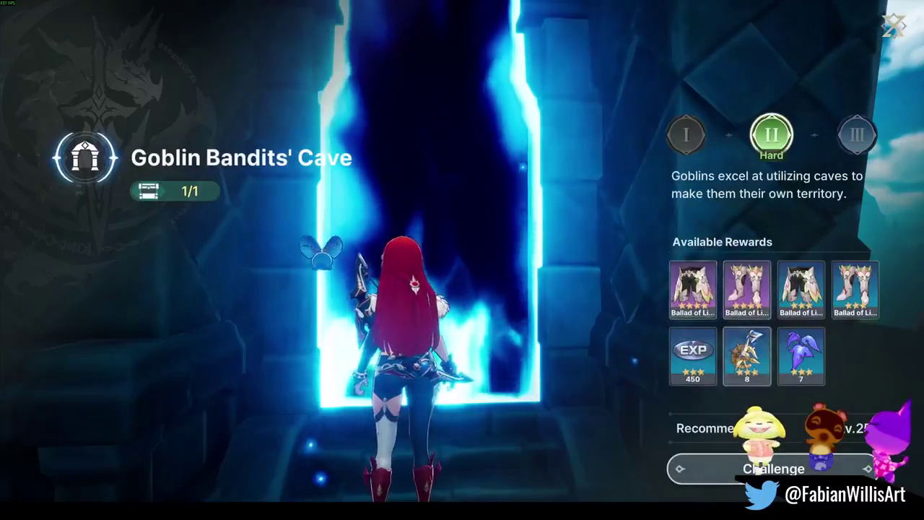
pyautogui.click(773, 468)
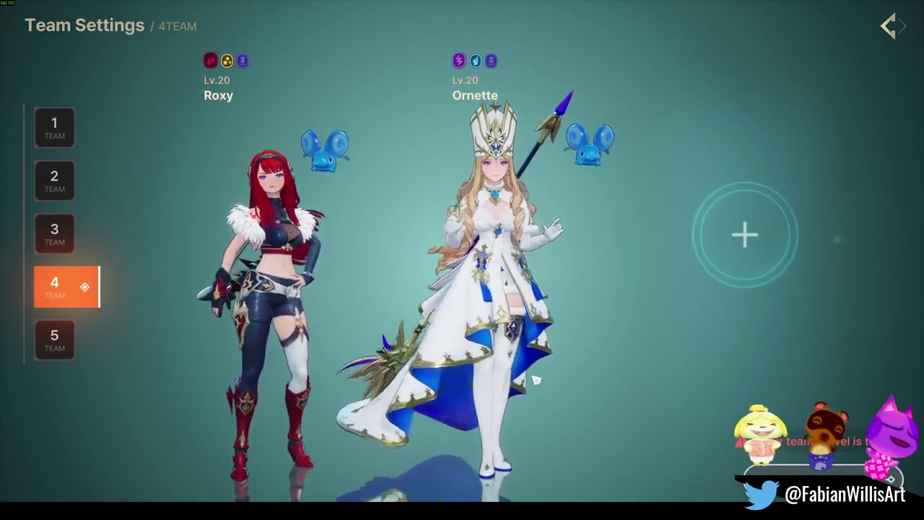
pyautogui.press('Escape')
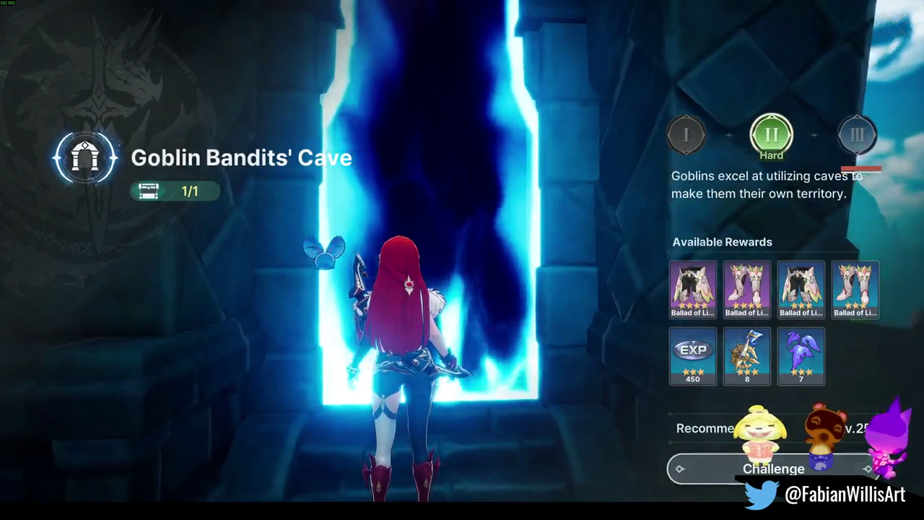
pyautogui.press('Escape')
pyautogui.press('m')
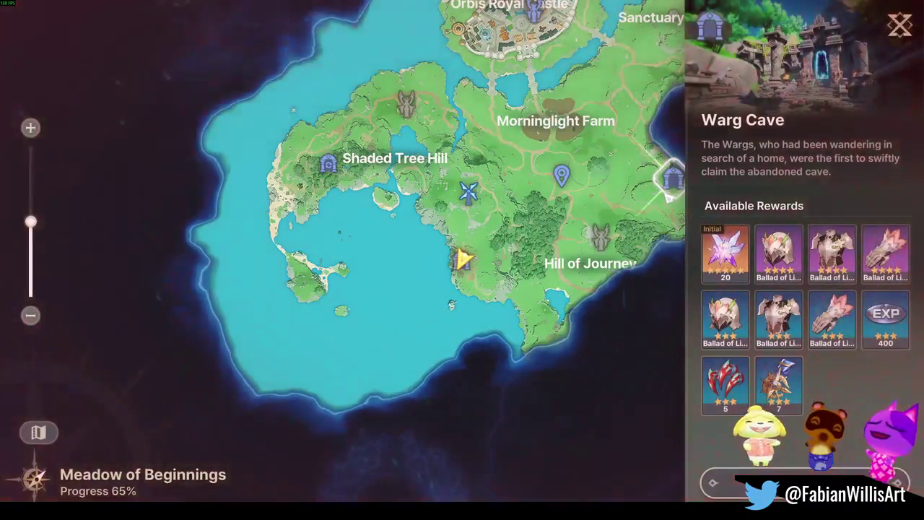
pyautogui.press('Escape')
pyautogui.press('Escape')
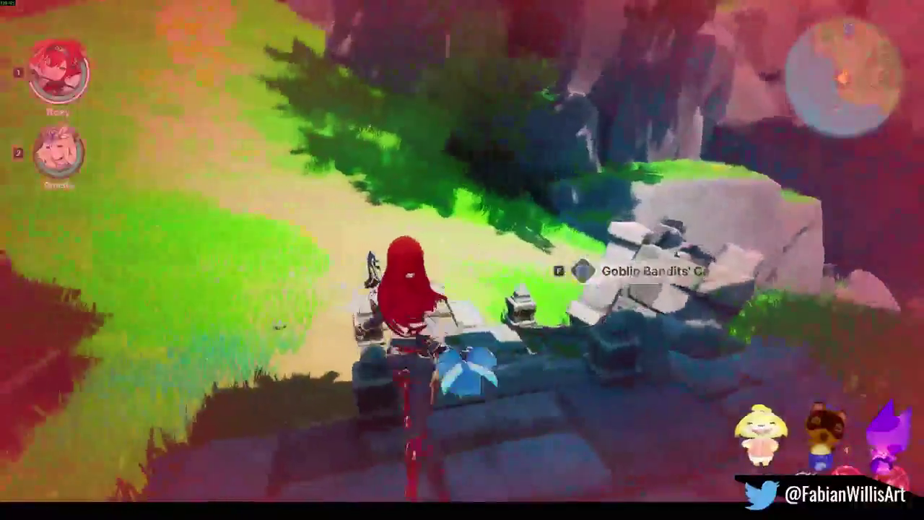
# Run up the path, then teleport to the Warg Cave waypoint from the map
pyautogui.press('w')
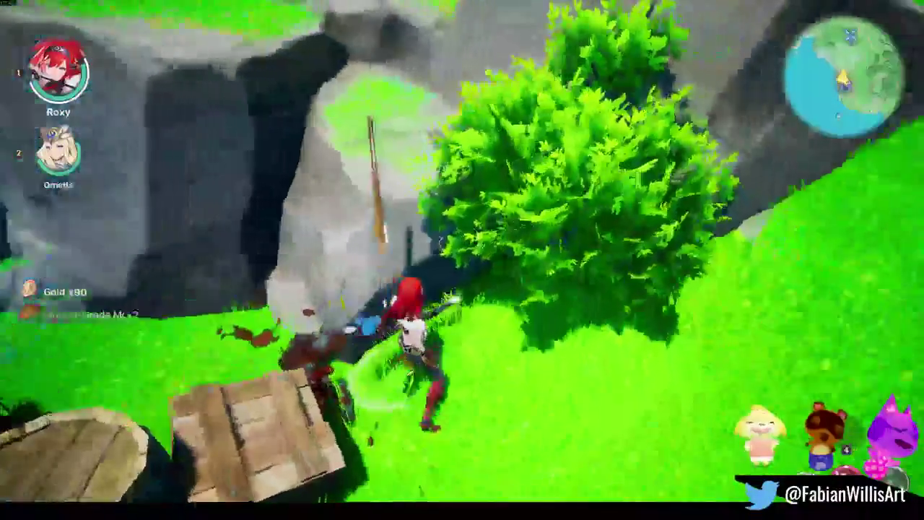
pyautogui.press('m')
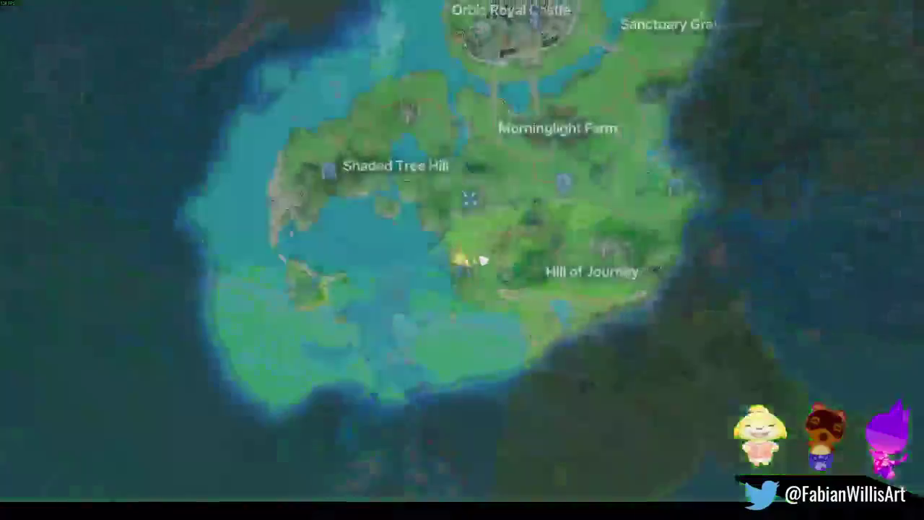
pyautogui.click(626, 258)
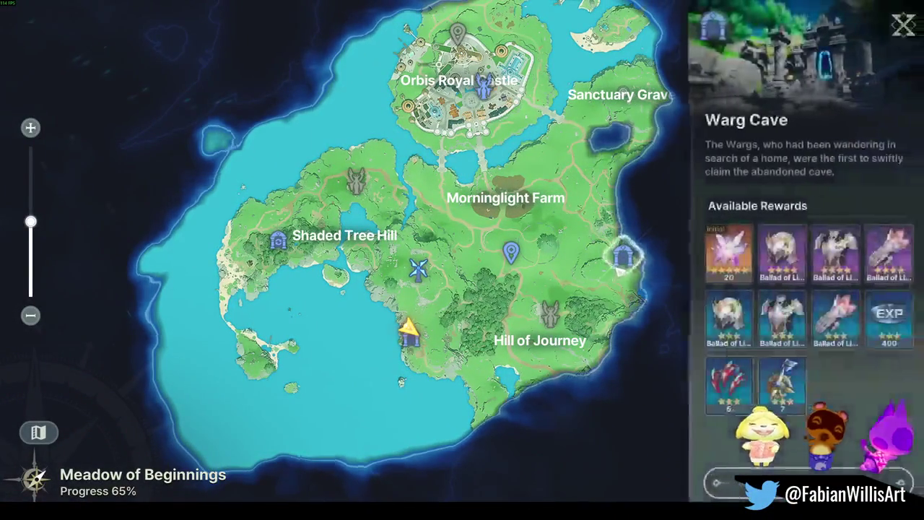
pyautogui.press('f')
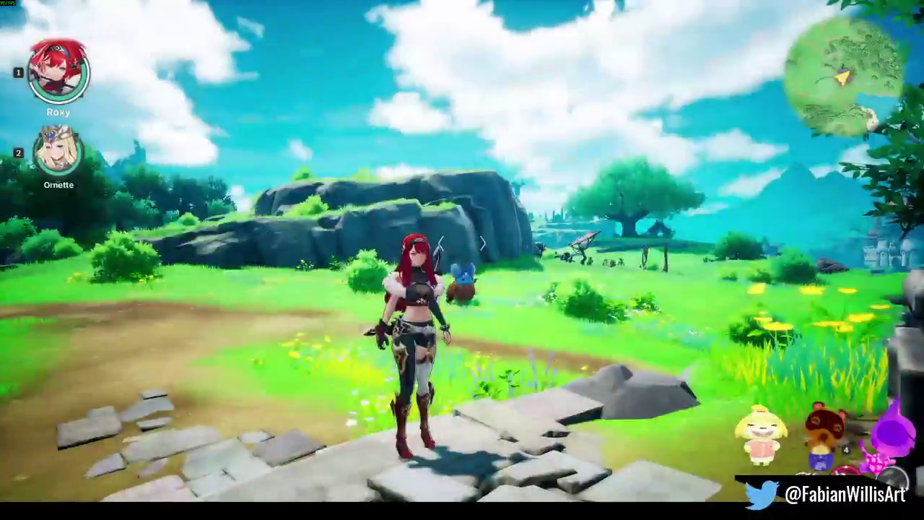
# Walk into the glowing portal and start the Warg Cave challenge
pyautogui.press('w')
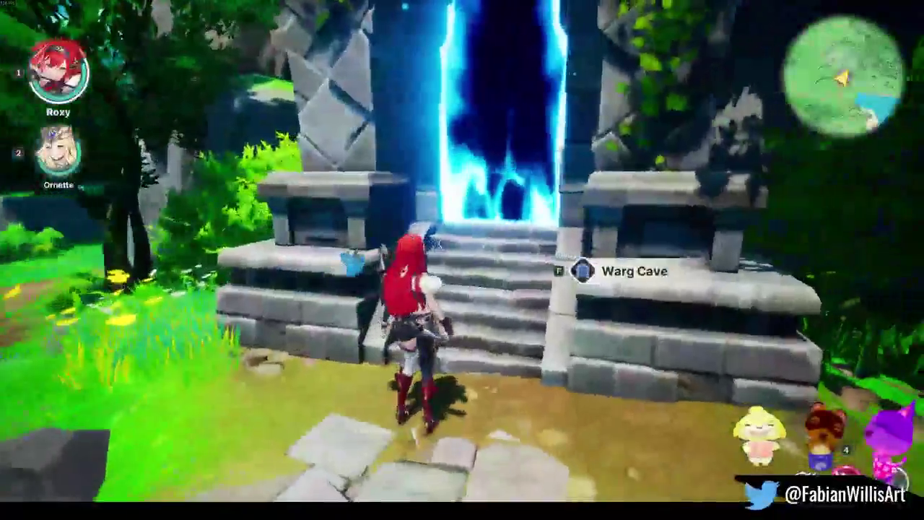
pyautogui.press('w')
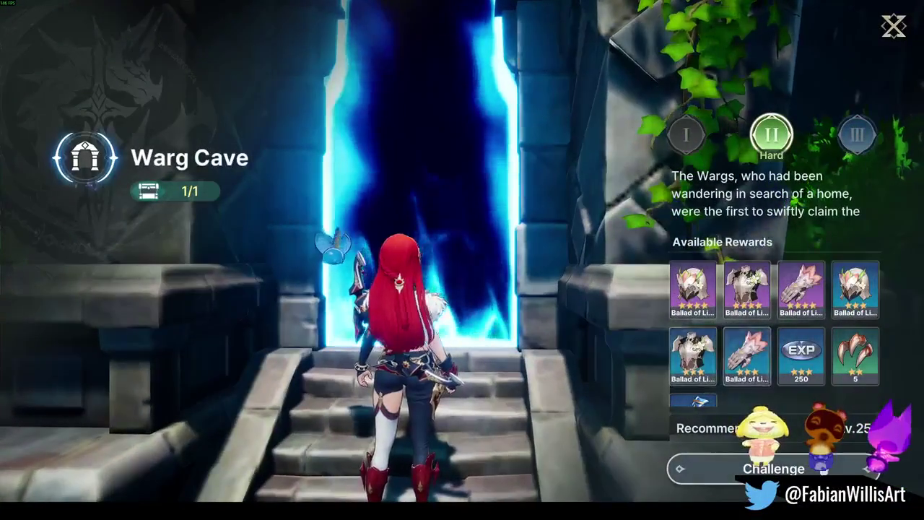
pyautogui.click(773, 469)
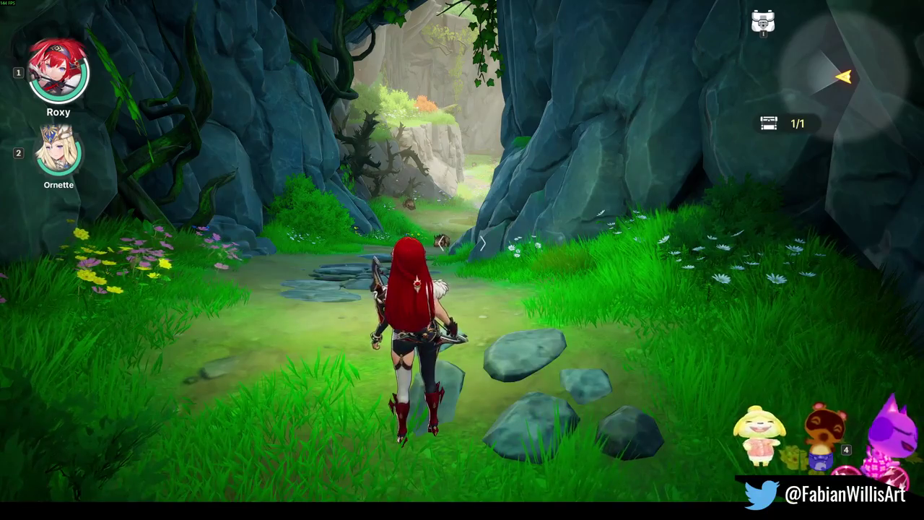
# Charge the first Lv.25 wargs with Roxy, tag Ornette in and fire her Judgment strike
pyautogui.press('w')
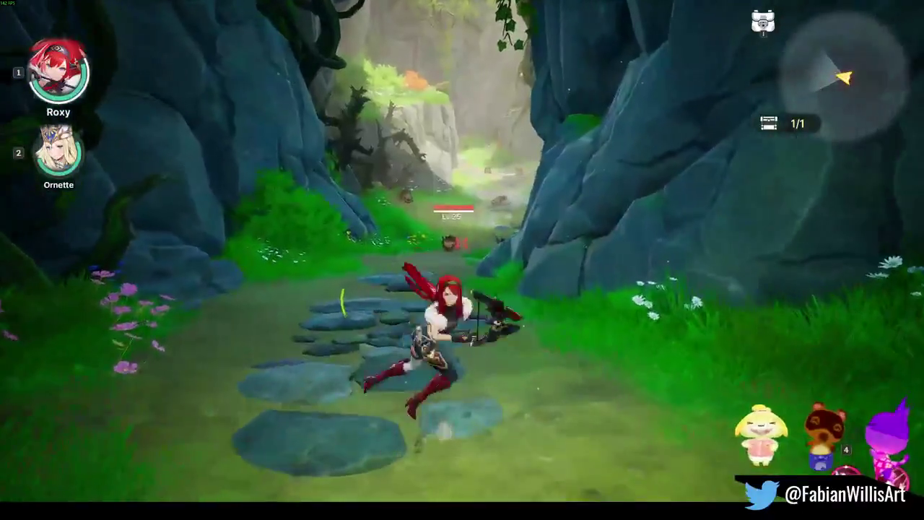
pyautogui.press('w')
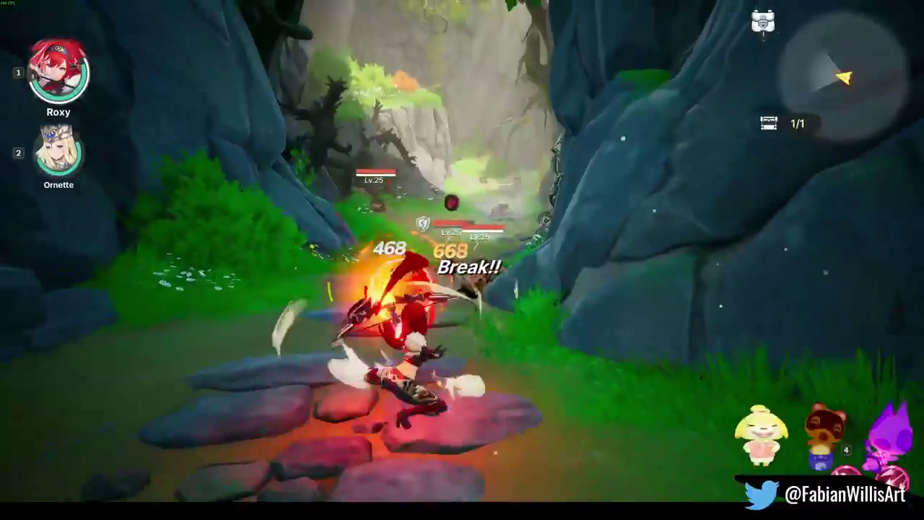
pyautogui.press('e')
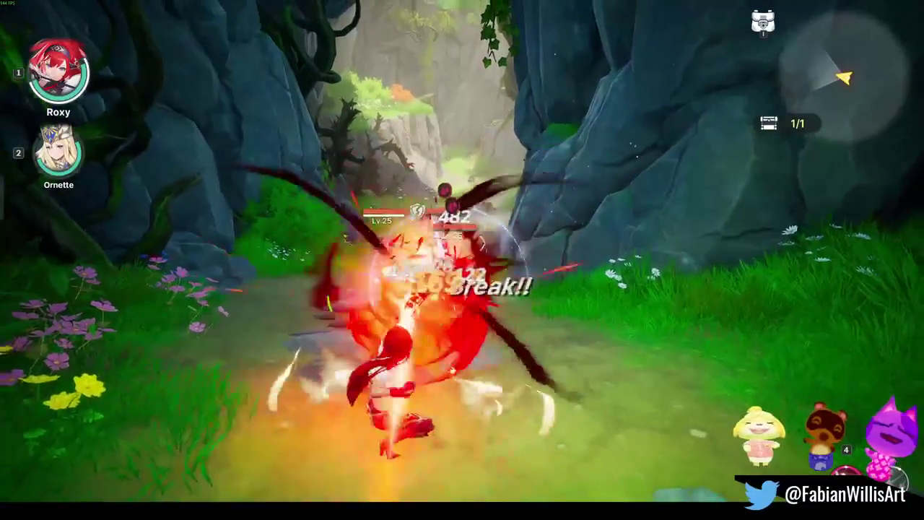
pyautogui.press('2')
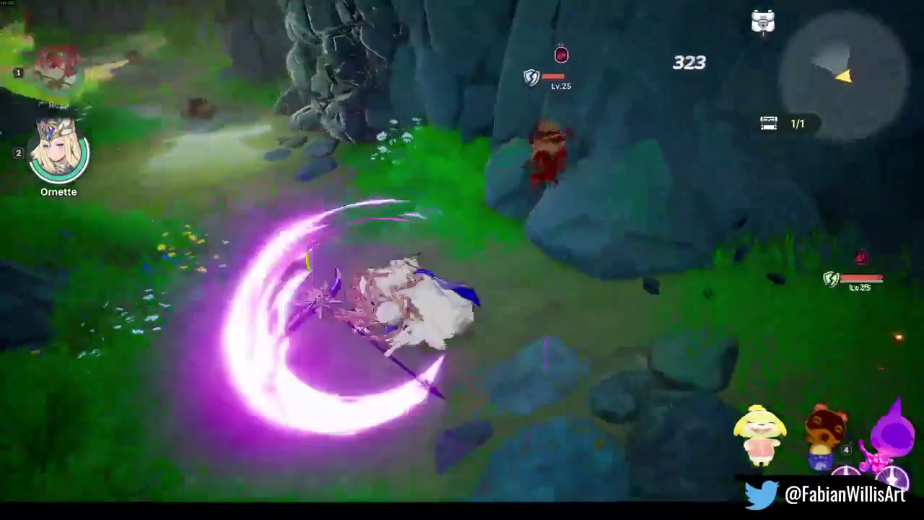
pyautogui.press('e')
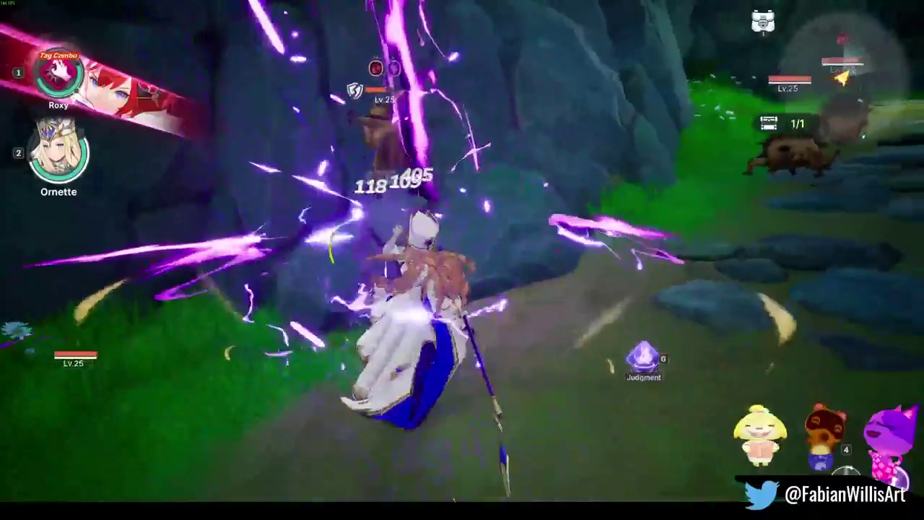
pyautogui.press('1')
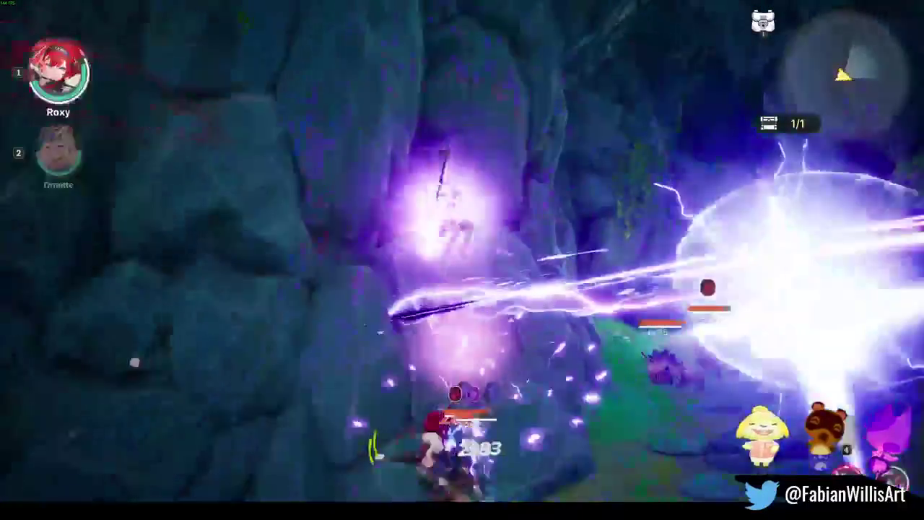
pyautogui.press('e')
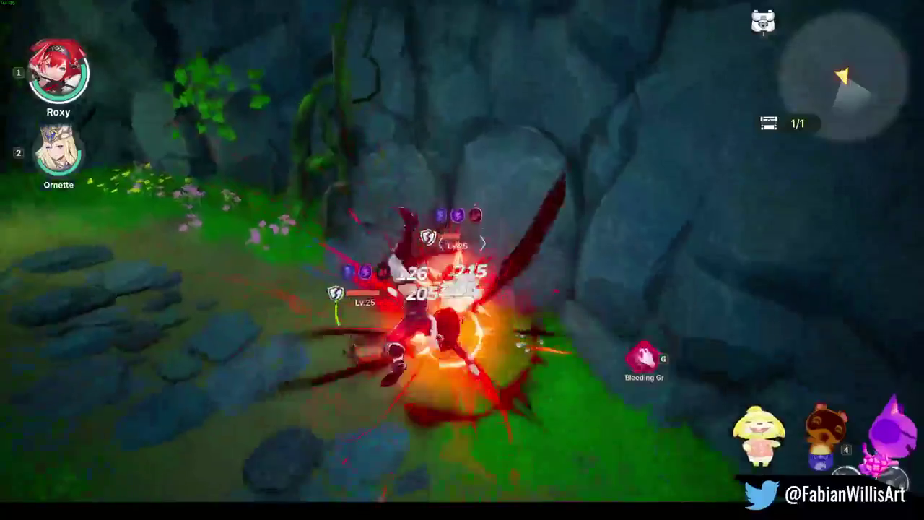
pyautogui.press('2')
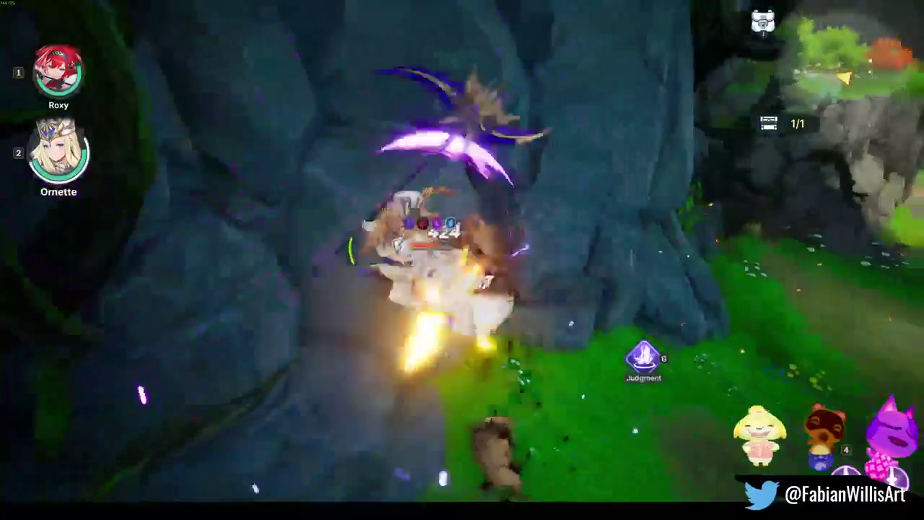
pyautogui.press('g')
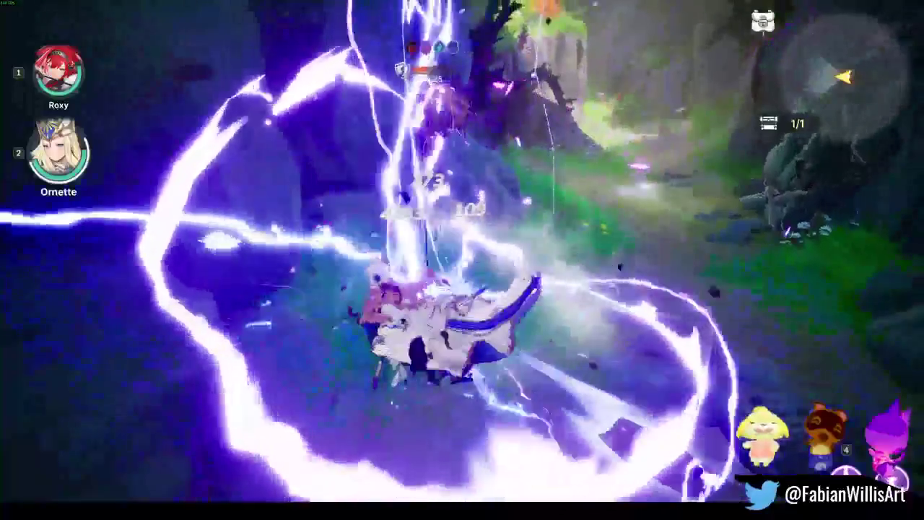
pyautogui.press('1')
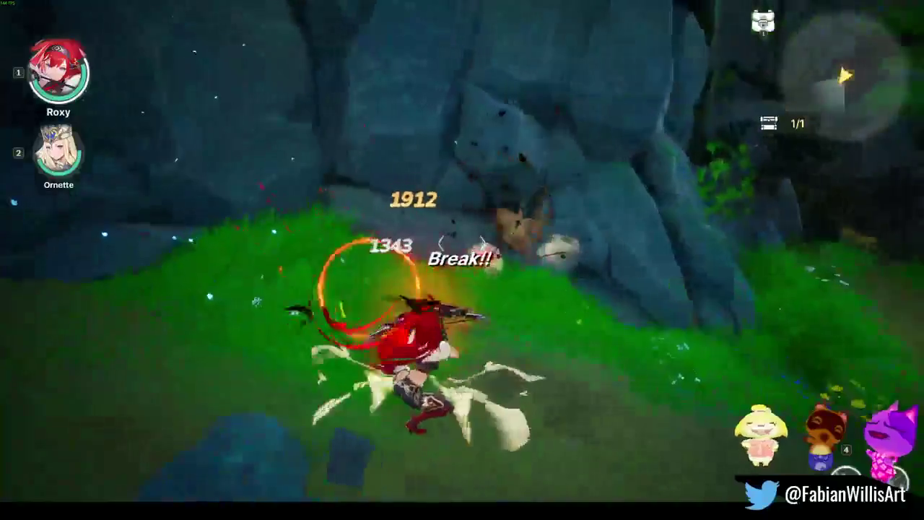
# Push up the forest path, slashing more Lv.25 enemies with Roxy and Ornette's purple lightning
pyautogui.press('w')
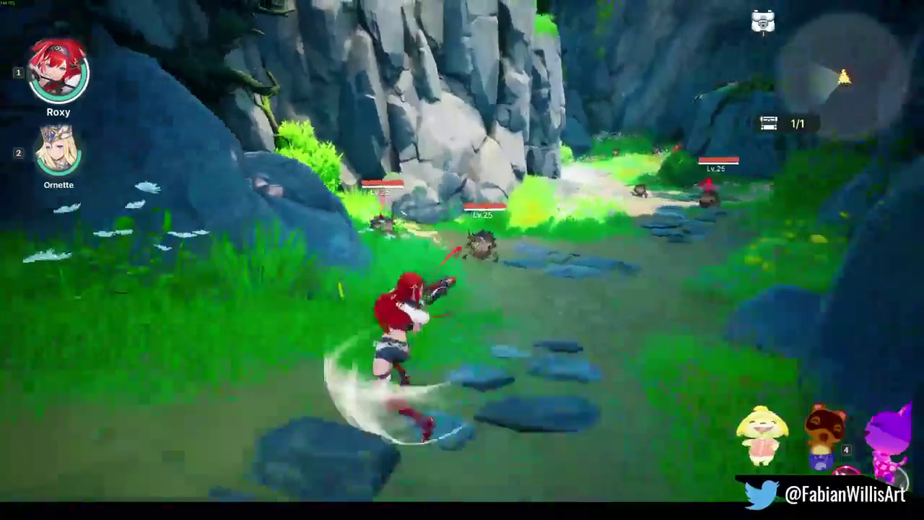
pyautogui.press('e')
pyautogui.press('e')
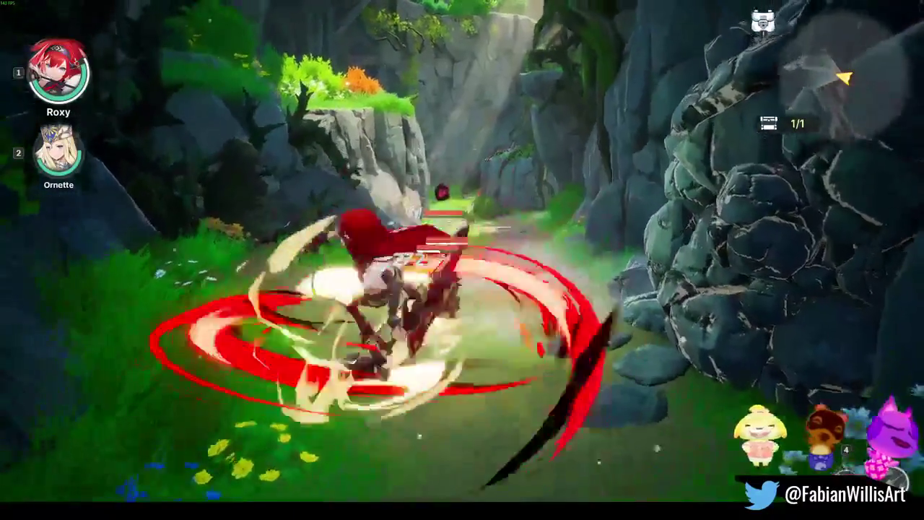
pyautogui.press('w')
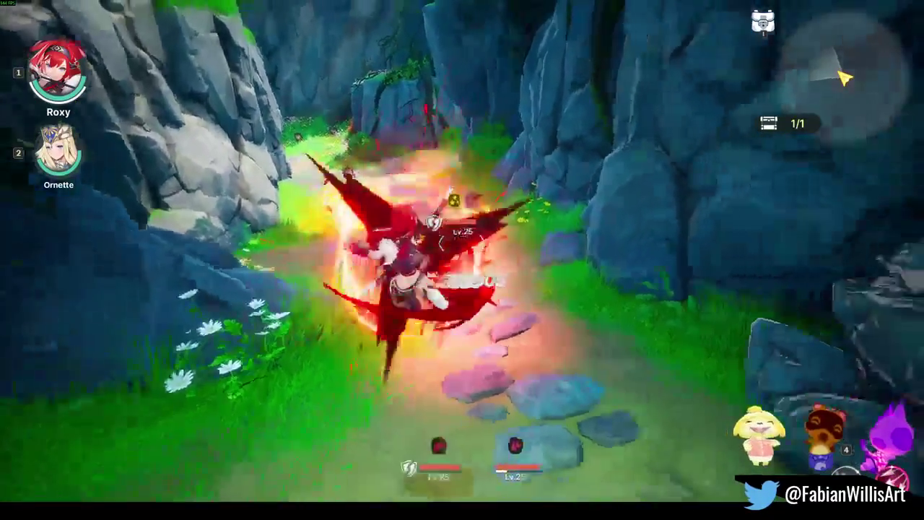
pyautogui.press('e')
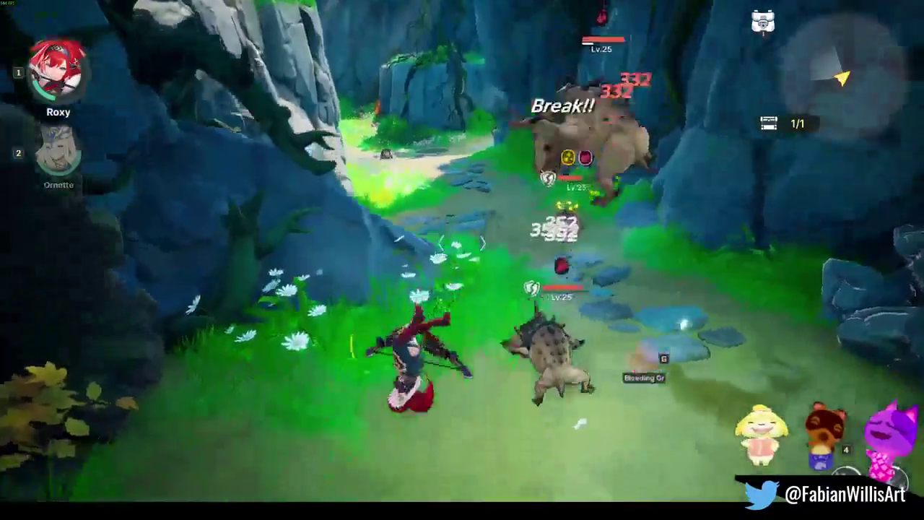
pyautogui.press('w')
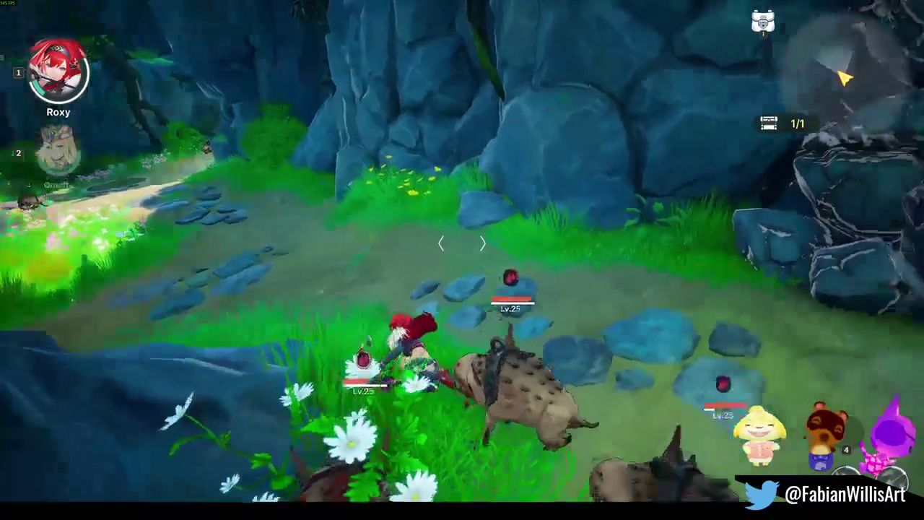
pyautogui.press('2')
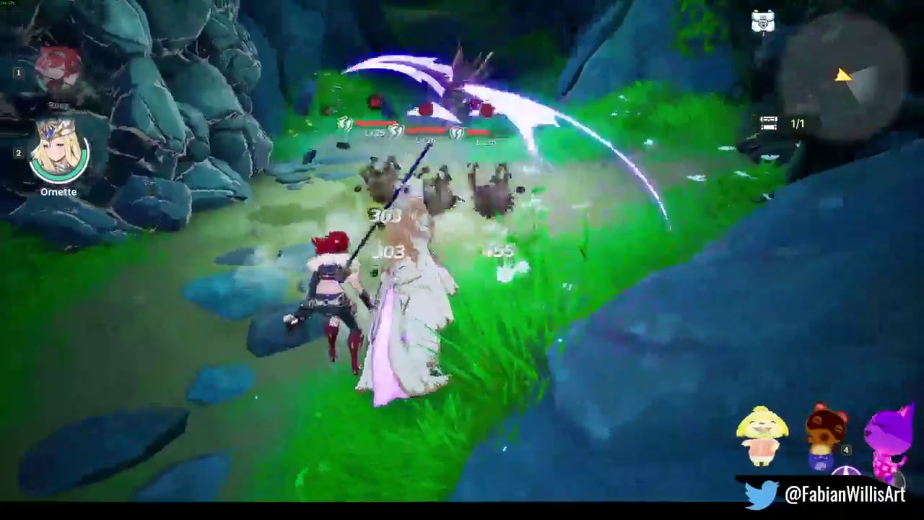
pyautogui.press('e')
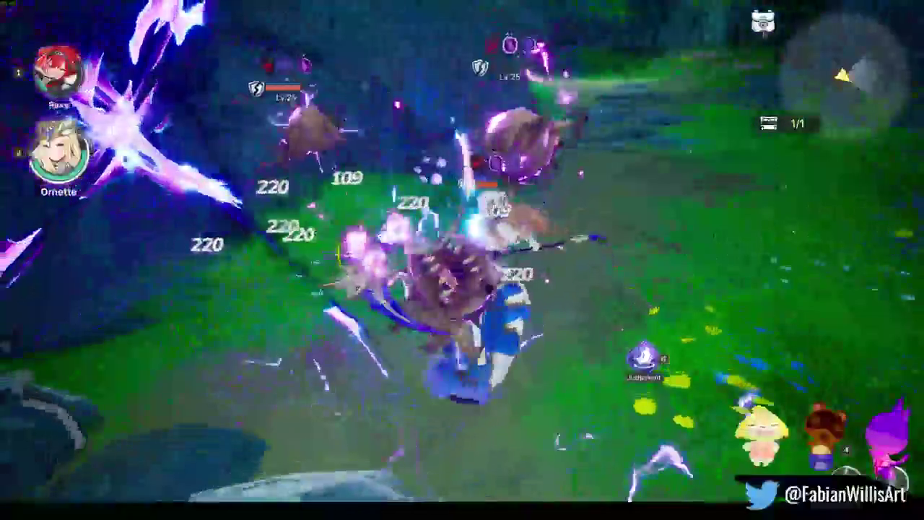
pyautogui.press('1')
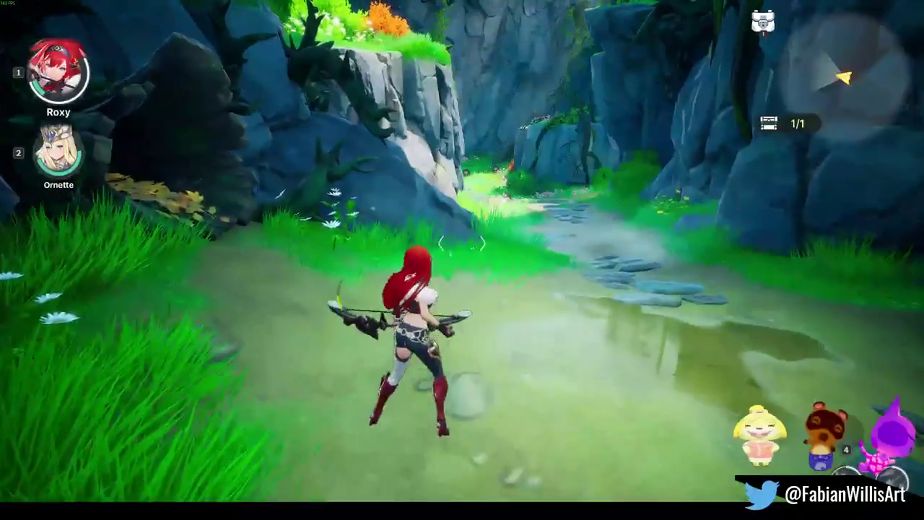
# Run toward the cliff and attack the beasts with Ornette's sword combo and purple burst
pyautogui.press('w')
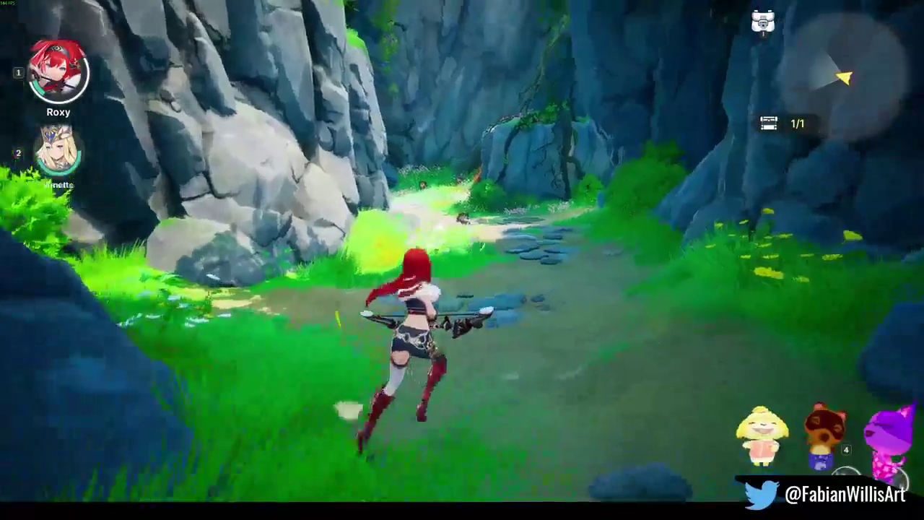
pyautogui.click(462, 259)
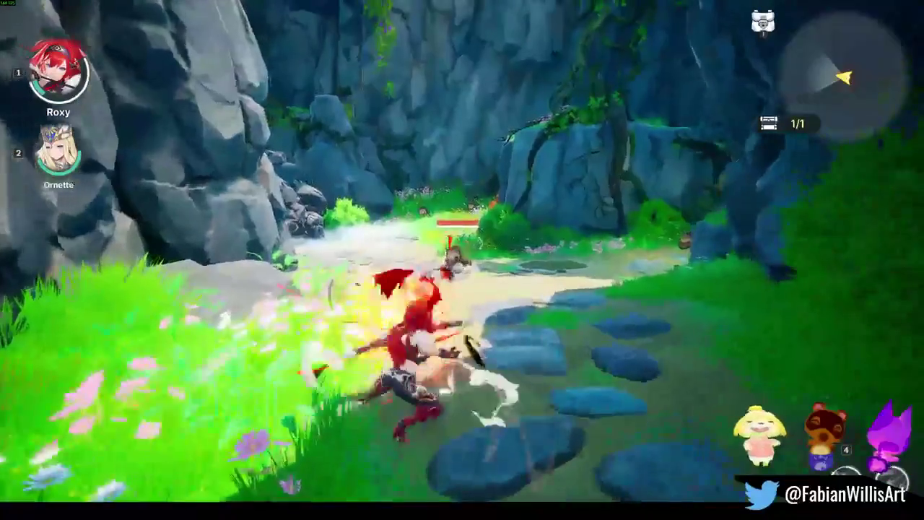
pyautogui.click(462, 260)
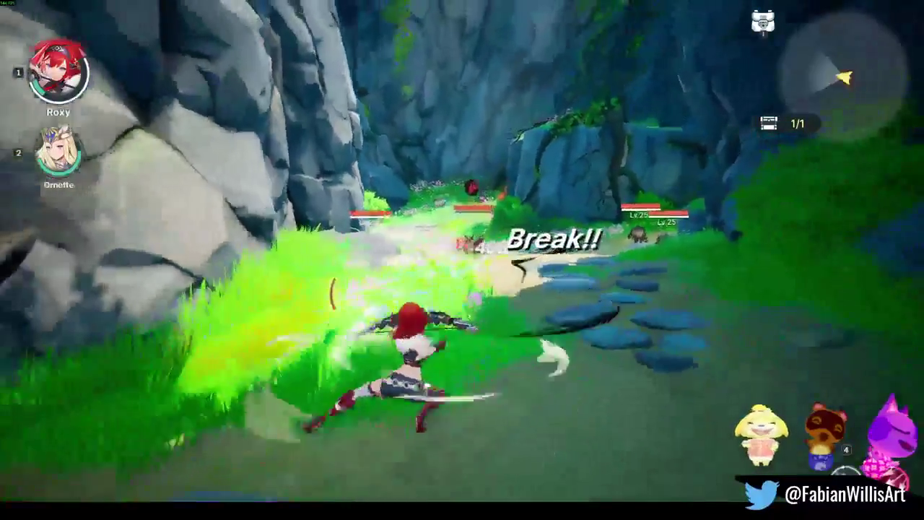
pyautogui.click(462, 260)
pyautogui.click(462, 260)
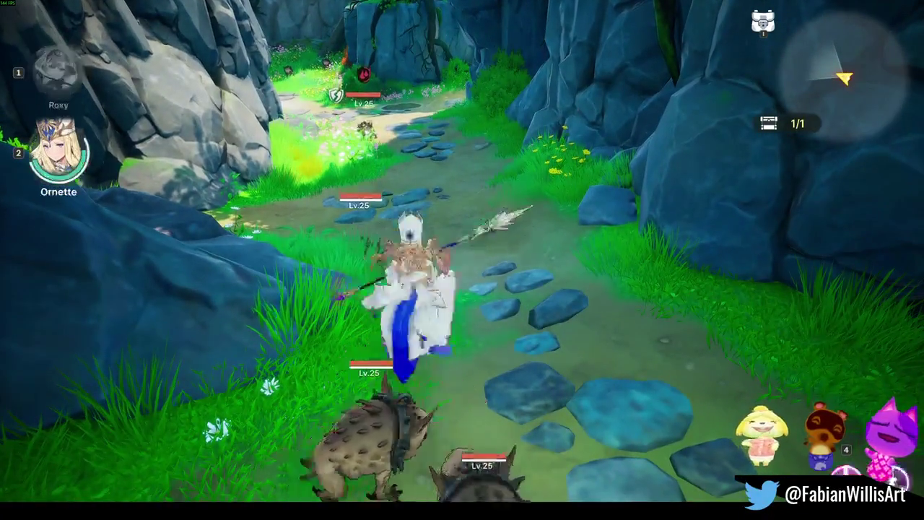
pyautogui.press('1')
pyautogui.click(462, 260)
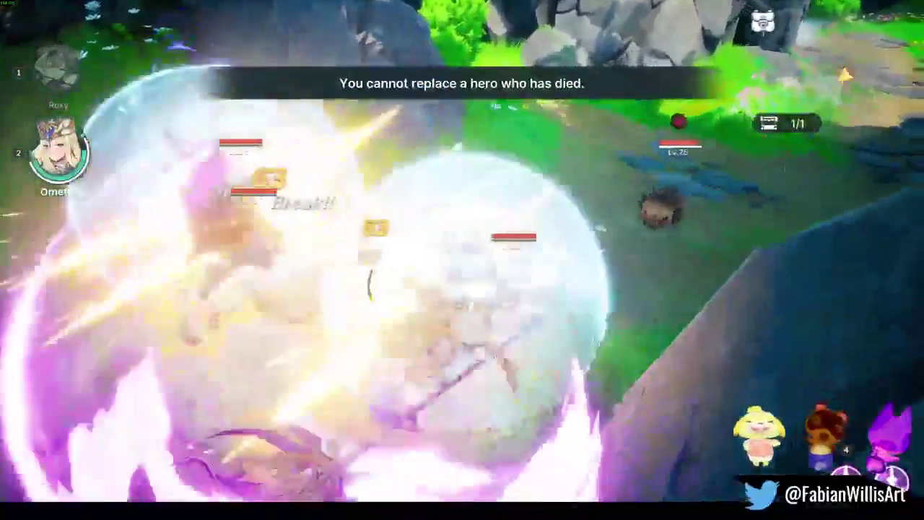
pyautogui.click(462, 260)
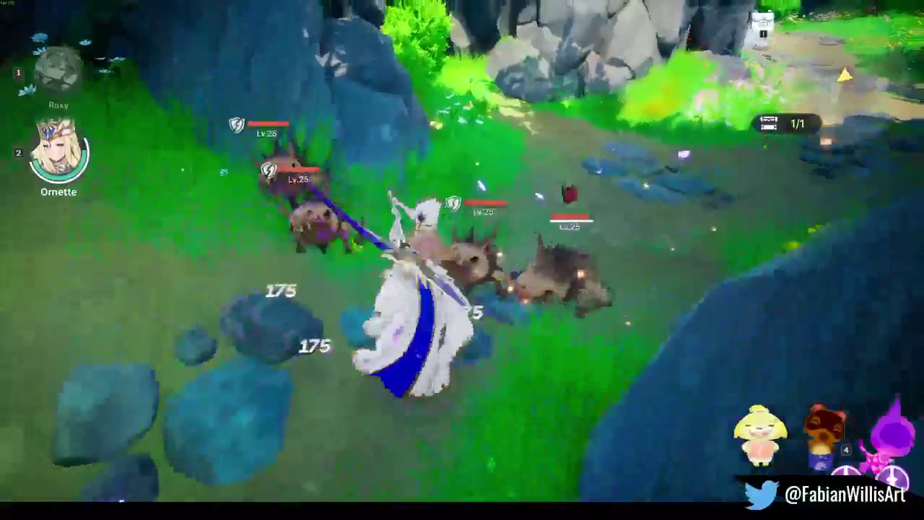
pyautogui.press('e')
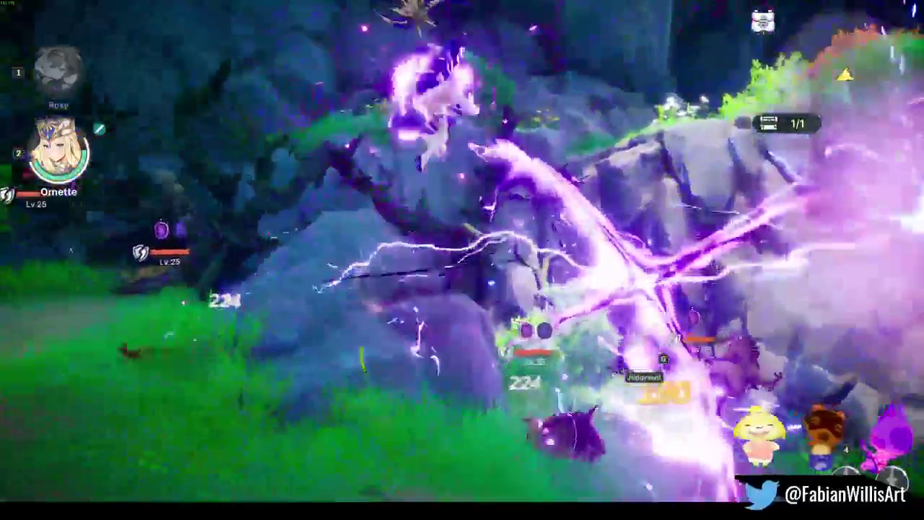
# Keep slashing the cliffside beasts to break their guard, then unleash the ultimate skill
pyautogui.click(462, 260)
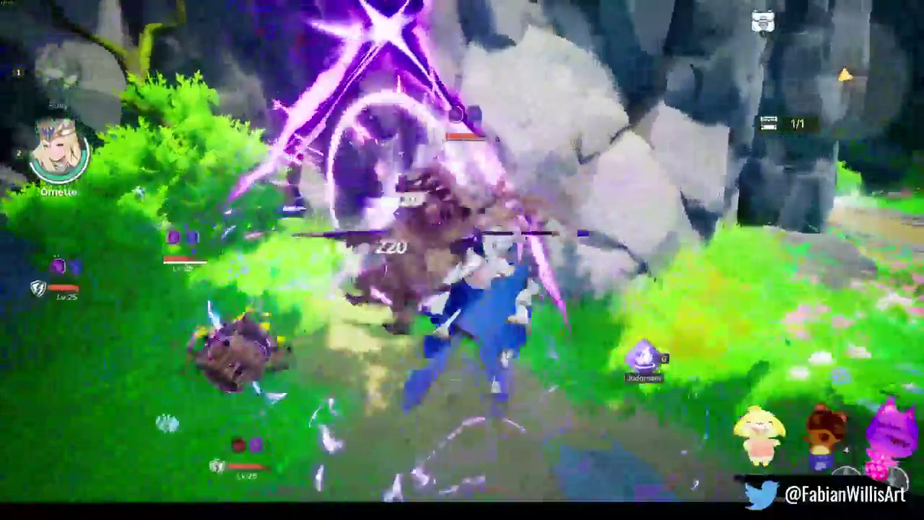
pyautogui.click(462, 260)
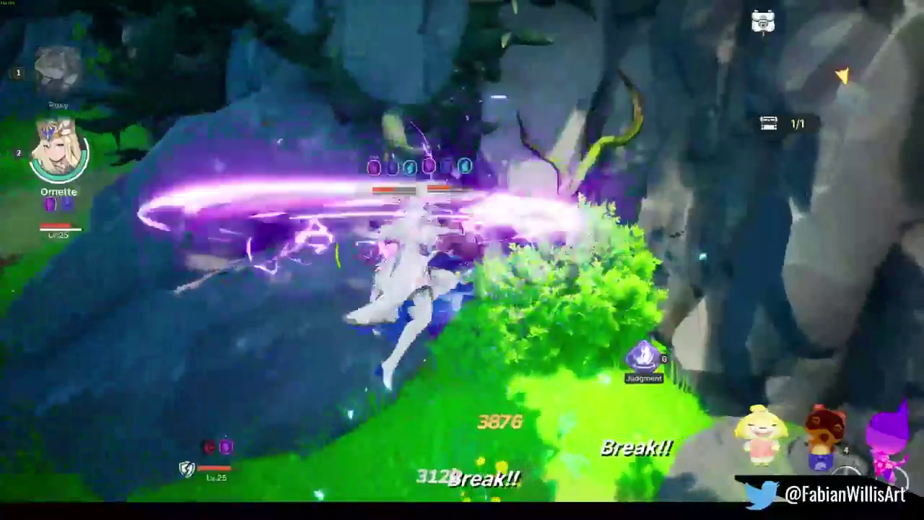
pyautogui.click(462, 260)
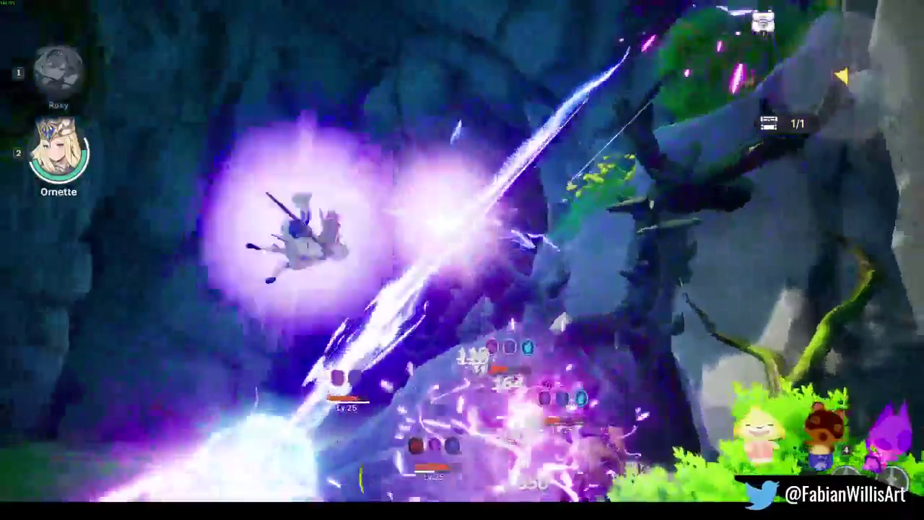
pyautogui.click(462, 260)
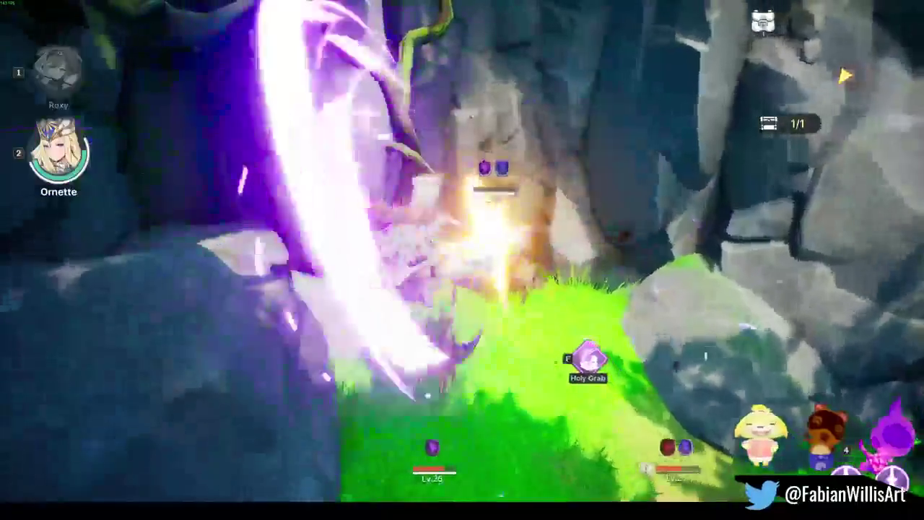
pyautogui.click(462, 260)
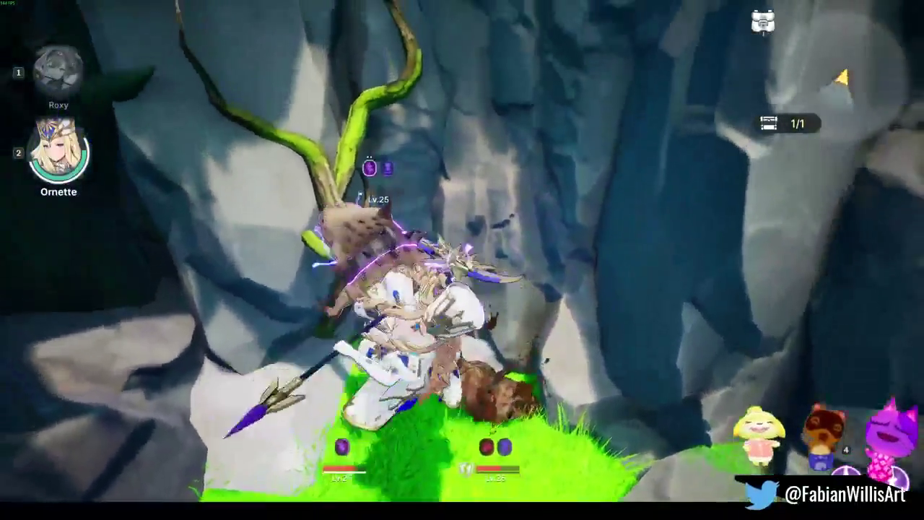
pyautogui.click(462, 260)
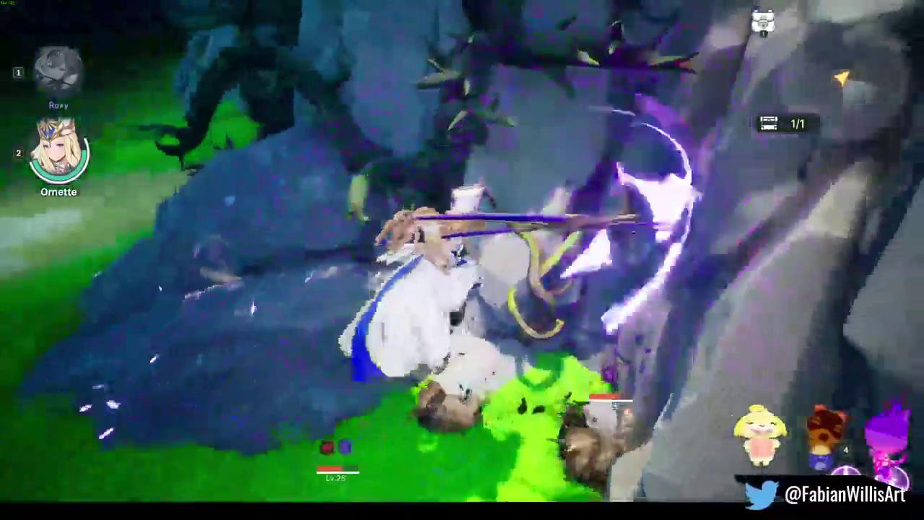
pyautogui.click(462, 260)
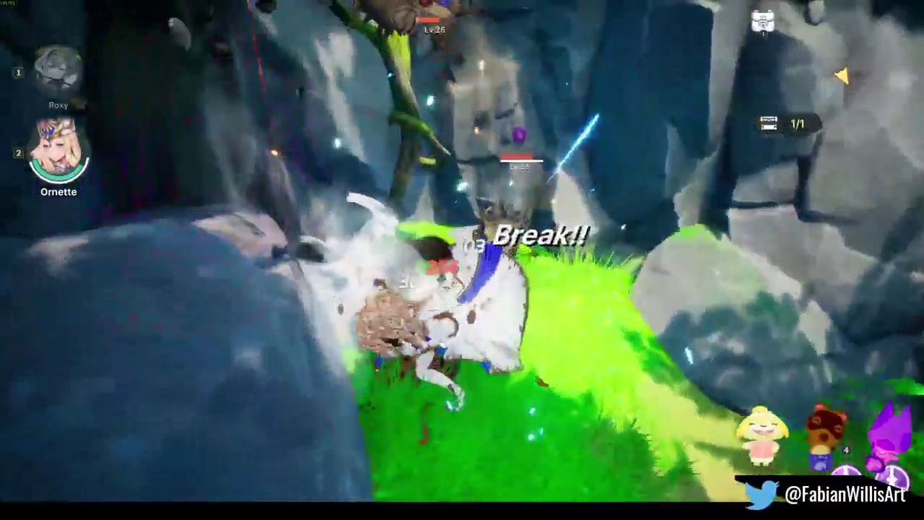
pyautogui.click(462, 260)
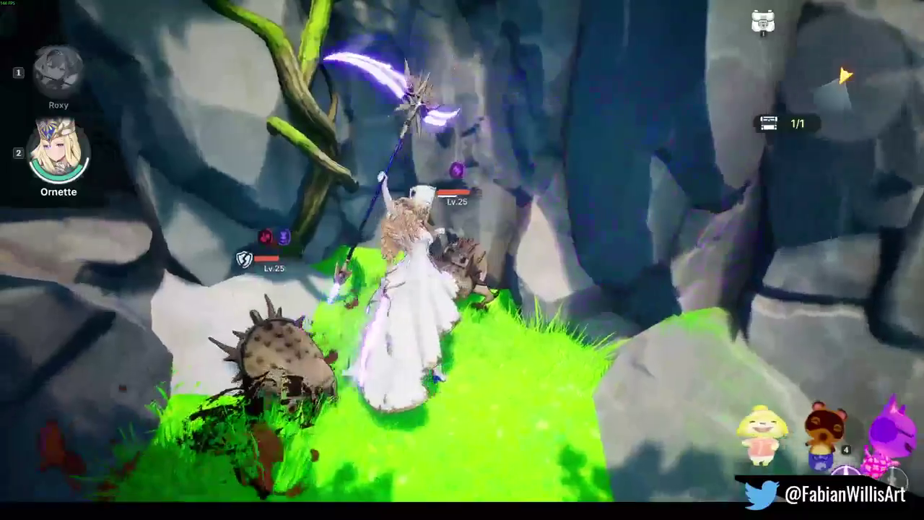
pyautogui.click(462, 260)
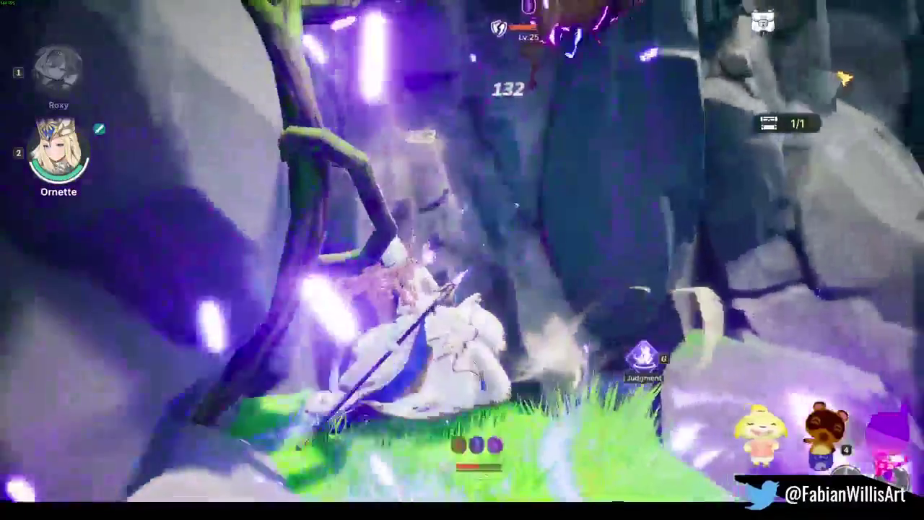
pyautogui.press('e')
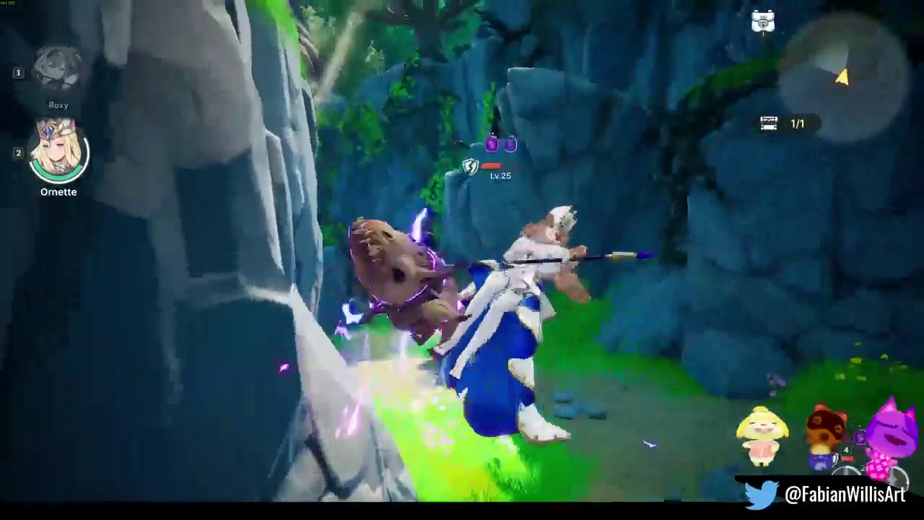
# Finish the clearing's beasts with crescent and lightning-cross slashes, then run ahead along the path
pyautogui.click(462, 260)
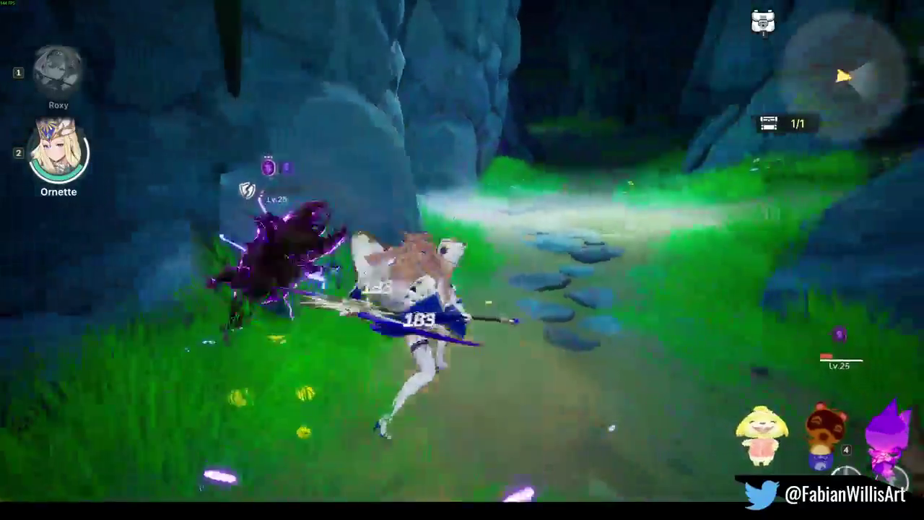
pyautogui.click(462, 260)
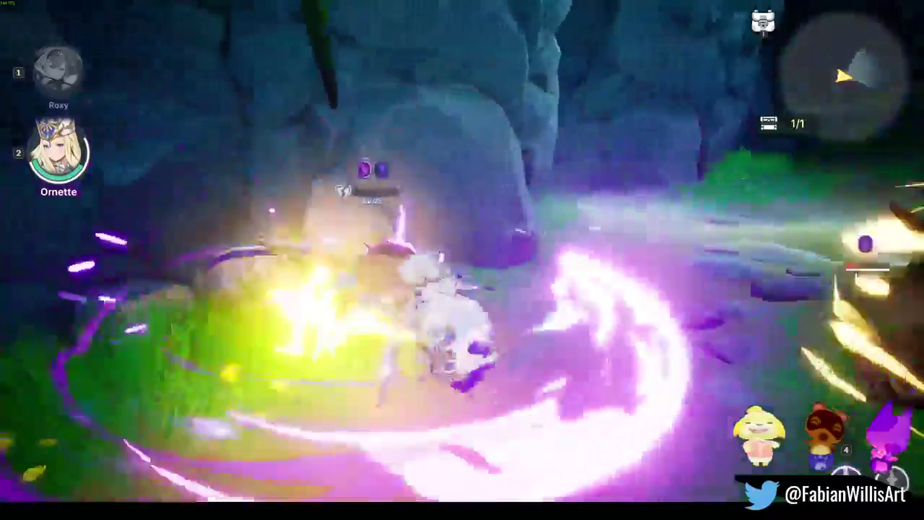
pyautogui.click(462, 260)
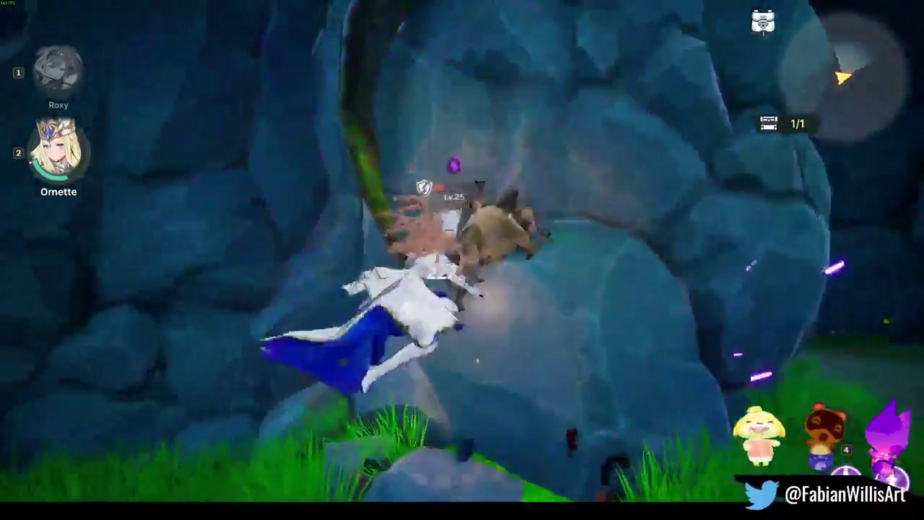
pyautogui.click(462, 260)
pyautogui.click(463, 260)
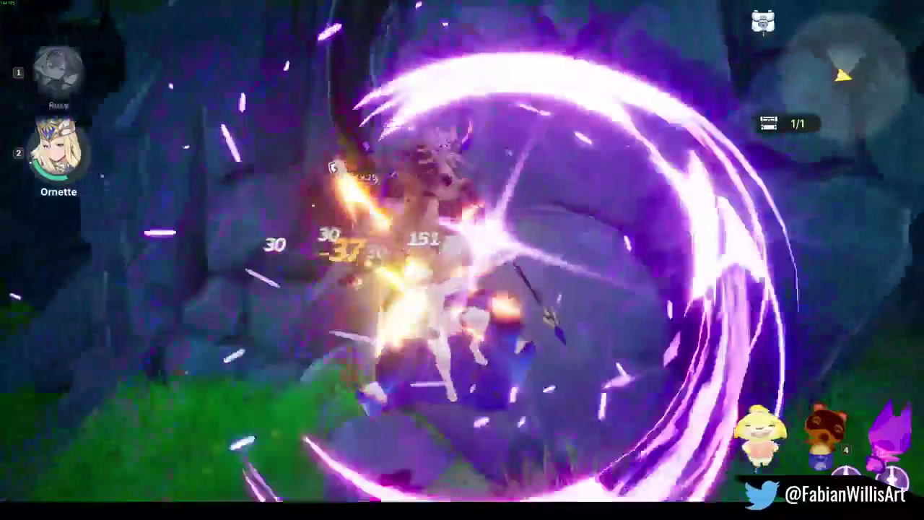
pyautogui.click(462, 260)
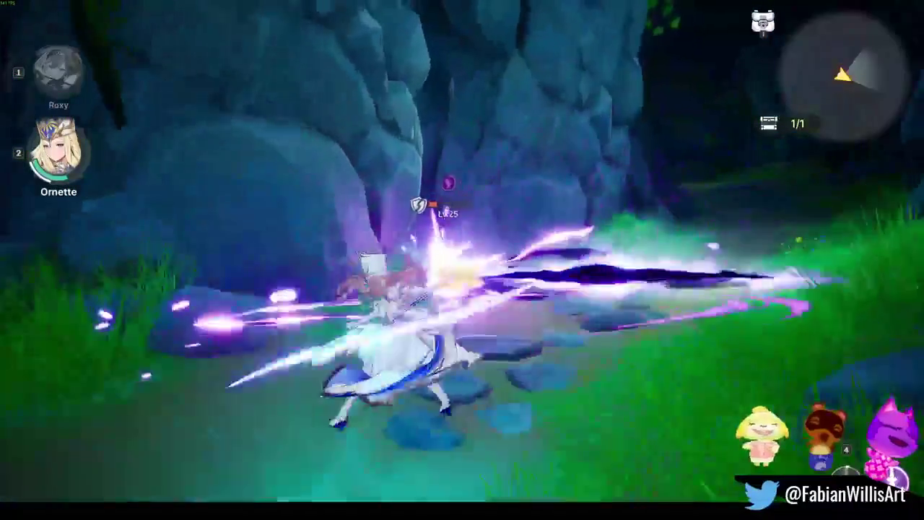
pyautogui.click(462, 260)
pyautogui.click(462, 260)
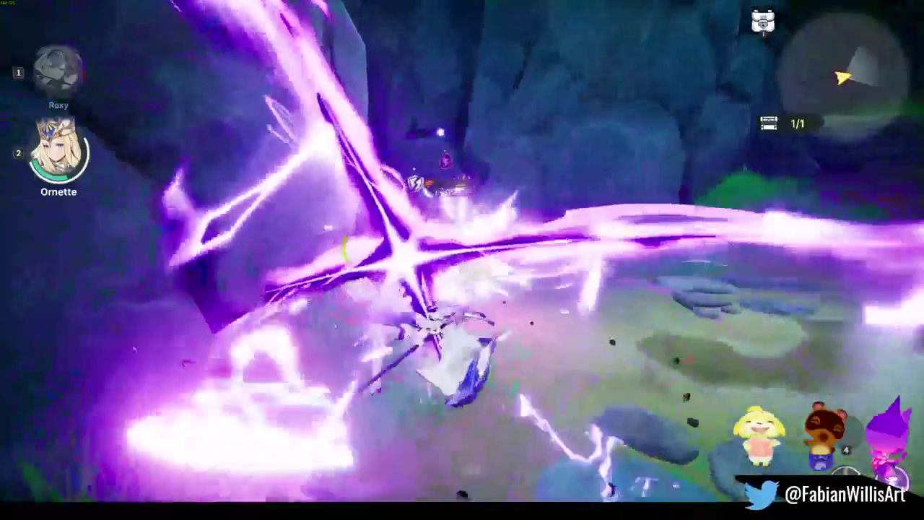
pyautogui.click(462, 260)
pyautogui.click(462, 260)
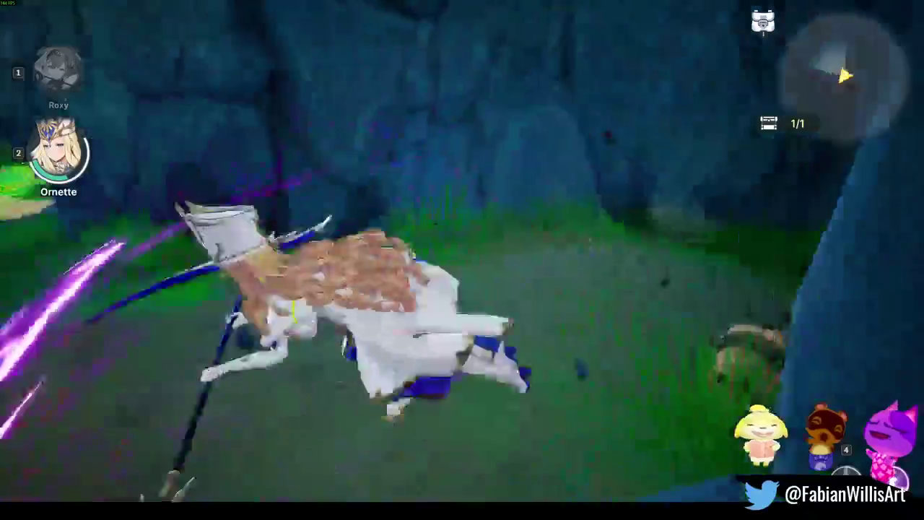
pyautogui.press('w')
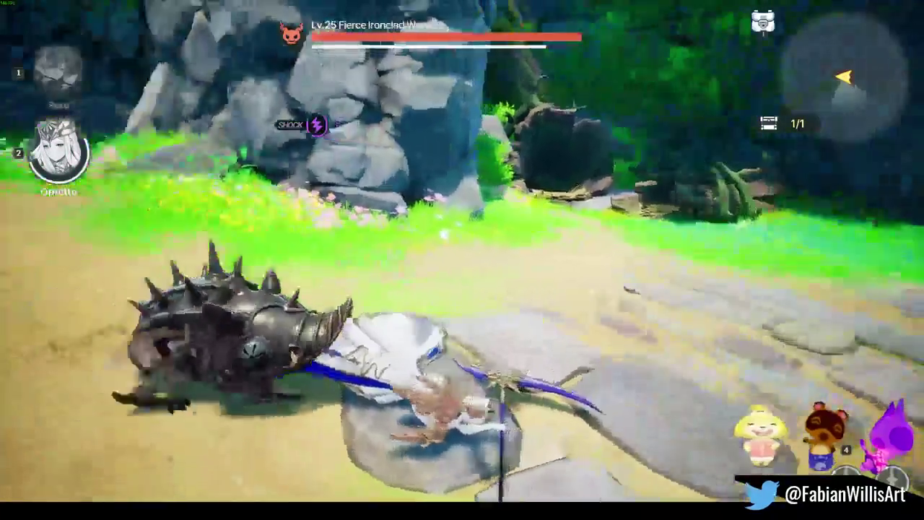
# Interrupt the Lv.25 Fierce Ironclad Warg fight to bring up the quit-game confirmation
pyautogui.press('Escape')
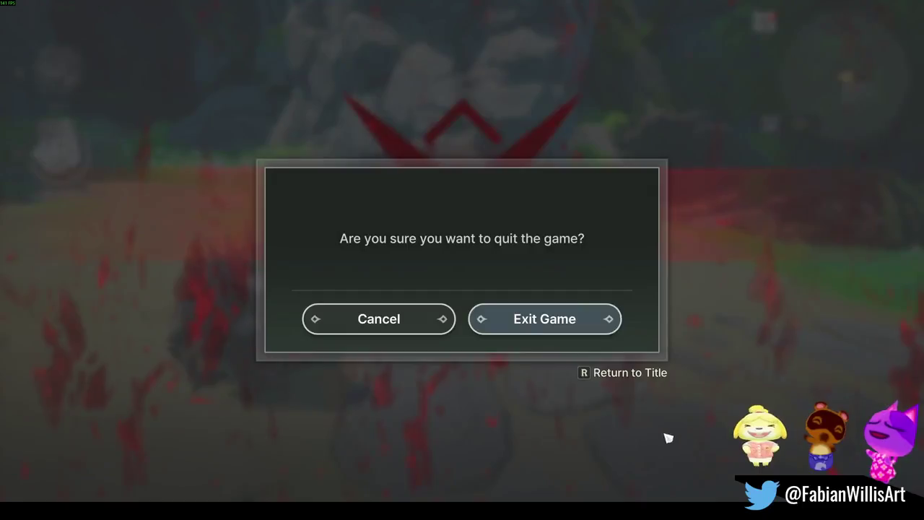
# Confirm Exit Game so DragonSword closes and returns to its Steam library page
pyautogui.press('Escape')
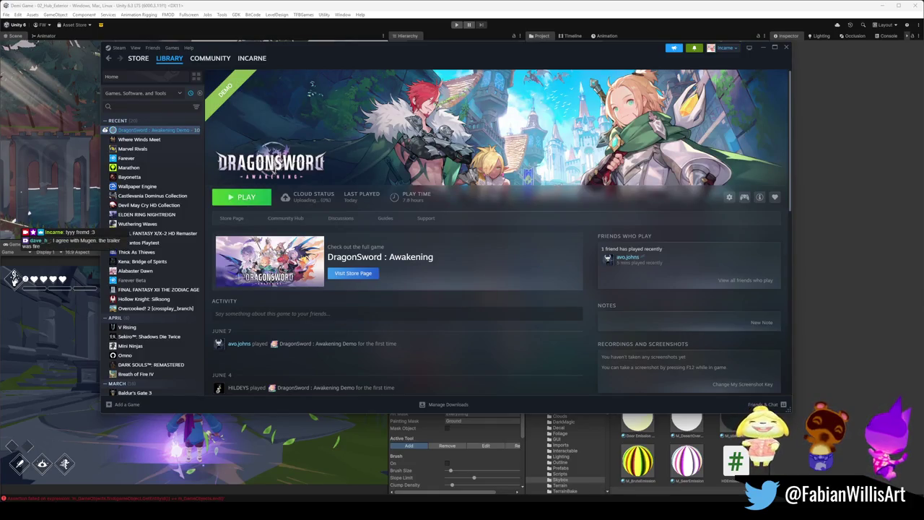
# Close the Steam library window to reveal the Unity hub exterior scene
pyautogui.click(786, 48)
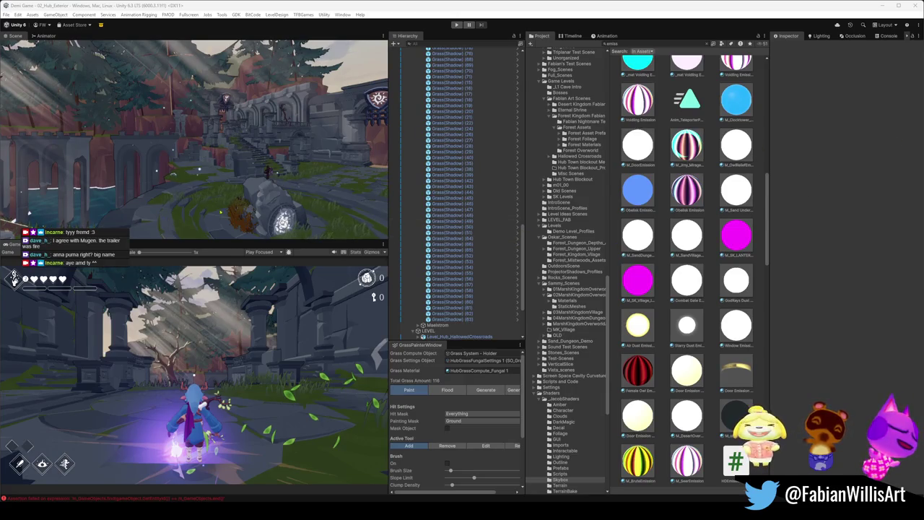
pyautogui.moveTo(212, 184)
pyautogui.mouseDown(button='right')
pyautogui.moveTo(203, 182)
pyautogui.moveTo(268, 187)
pyautogui.mouseUp(button='right')
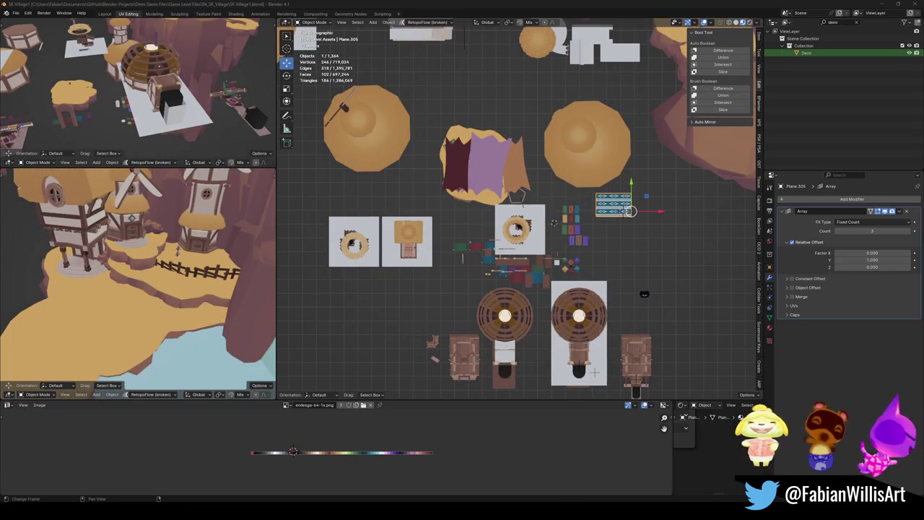
pyautogui.hotkey('alt', 'Tab')
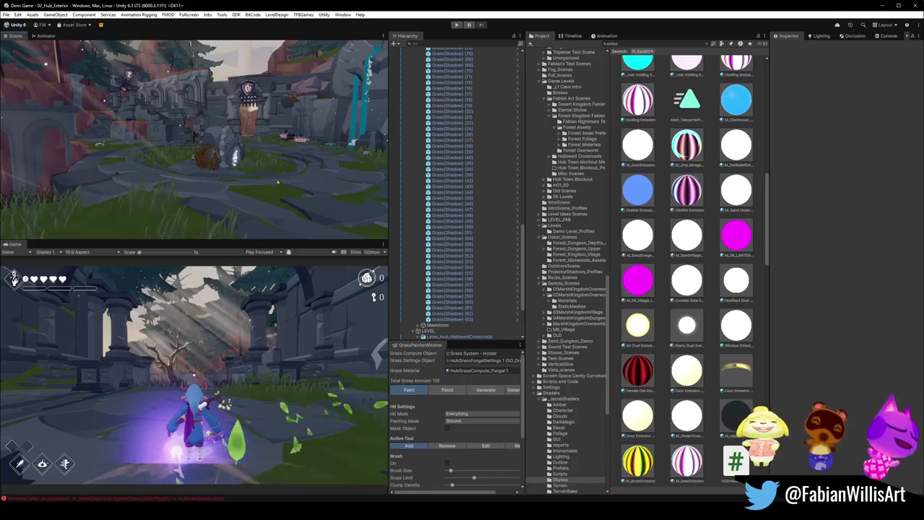
# Tilt Unity's scene view toward the trees and sky, then minimize Unity to show Blender
pyautogui.moveTo(288, 185); pyautogui.dragTo(258, 130, button='right')
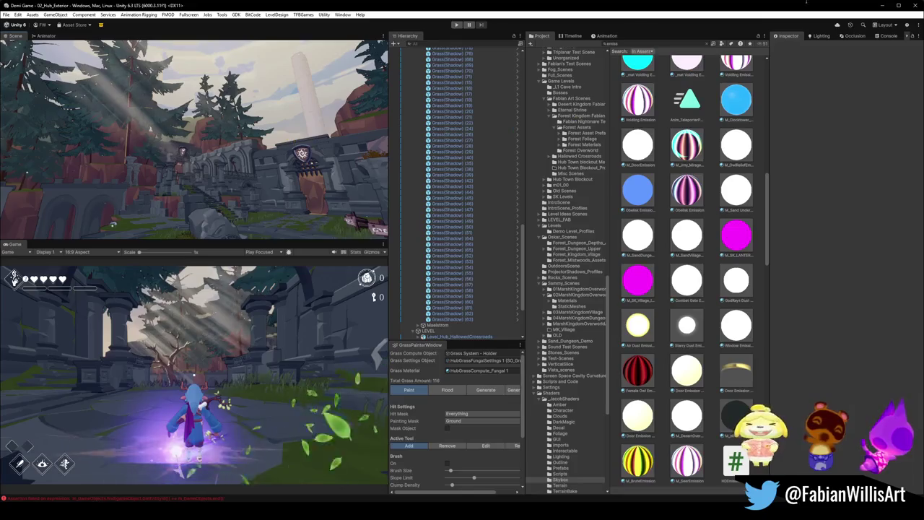
pyautogui.click(883, 5)
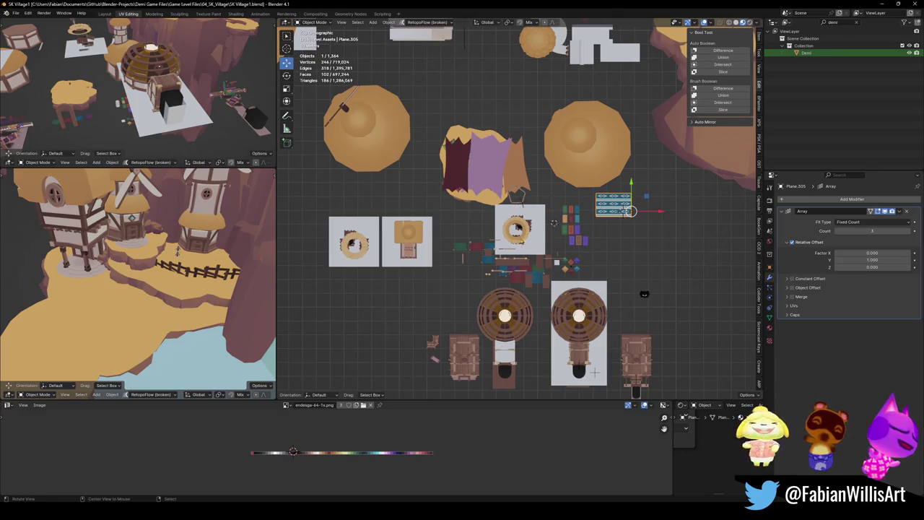
# Zoom and orbit from the top-down layout into a close perspective of the cliffs and huts
pyautogui.scroll(5, 554, 223)
pyautogui.moveTo(625, 196)
pyautogui.mouseDown(button='middle')
pyautogui.moveTo(570, 226)
pyautogui.moveTo(526, 314)
pyautogui.moveTo(533, 270)
pyautogui.moveTo(571, 228)
pyautogui.mouseUp(button='middle')
pyautogui.scroll(5, 527, 315)
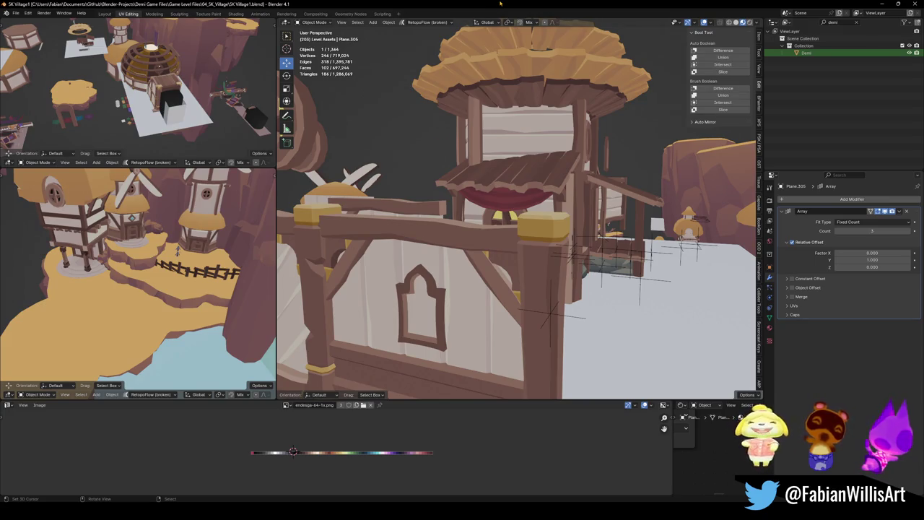
pyautogui.moveTo(516, 209); pyautogui.dragTo(538, 289, button='middle')
pyautogui.moveTo(538, 396)
pyautogui.mouseDown(button='middle')
pyautogui.moveTo(519, 325)
pyautogui.moveTo(666, 256)
pyautogui.moveTo(476, 277)
pyautogui.moveTo(622, 284)
pyautogui.moveTo(464, 192)
pyautogui.moveTo(487, 193)
pyautogui.moveTo(461, 257)
pyautogui.moveTo(450, 252)
pyautogui.moveTo(462, 198)
pyautogui.moveTo(449, 160)
pyautogui.moveTo(499, 213)
pyautogui.moveTo(508, 189)
pyautogui.mouseUp(button='middle')
pyautogui.scroll(-3, 500, 213)
# Duplicate the Forest_Bridge_00 rope bridge and set the transform orientation to Normal
pyautogui.click(514, 205)
pyautogui.hotkey('shift', 'd')
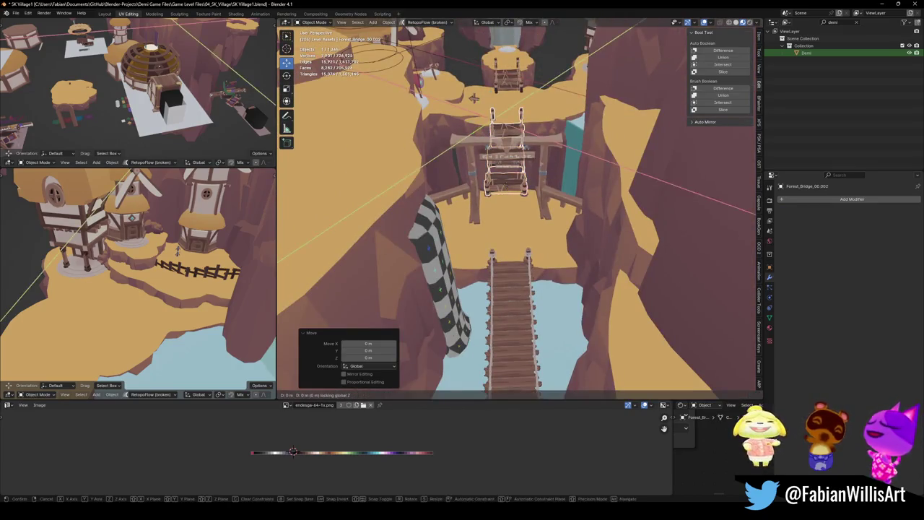
pyautogui.press('Escape')
pyautogui.press(',')
pyautogui.click(520, 257)
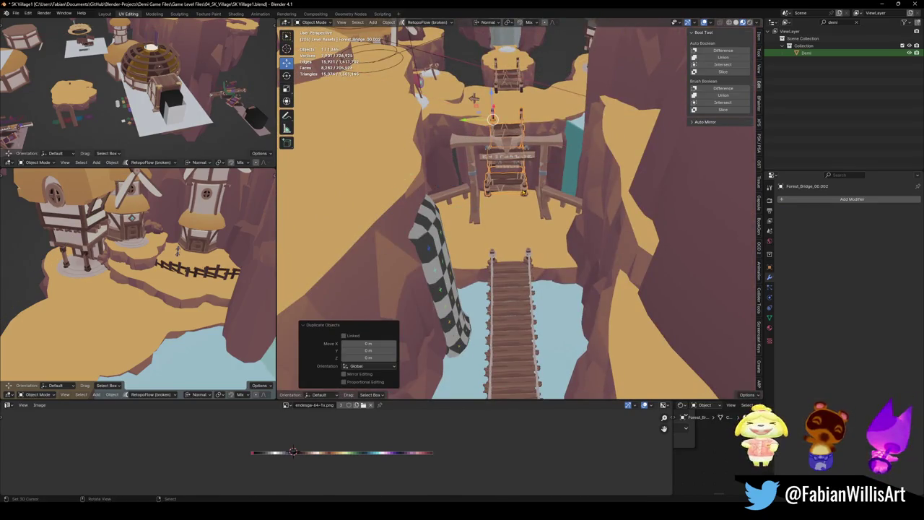
# Move the bridge copy along X, then shift it along its local Y axis across the chasm
pyautogui.press('g')
pyautogui.press('x')
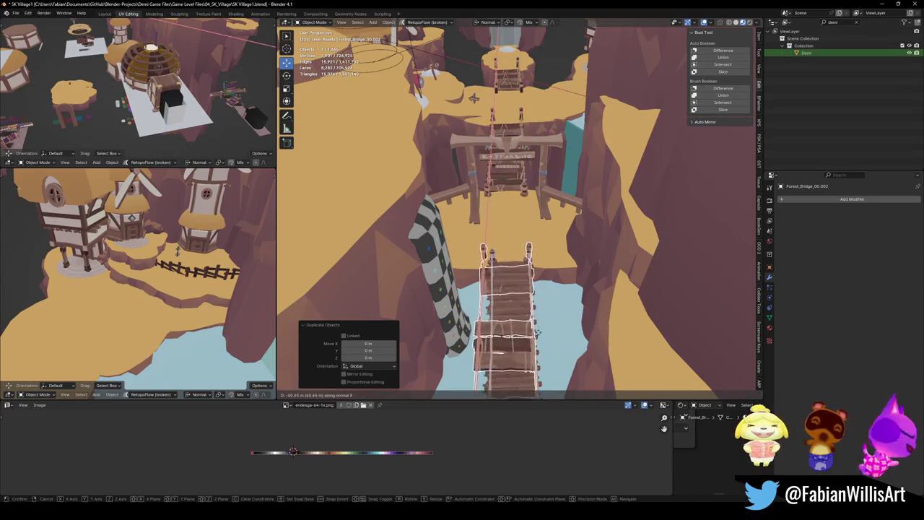
pyautogui.click(538, 330)
pyautogui.press('KP_Decimal')
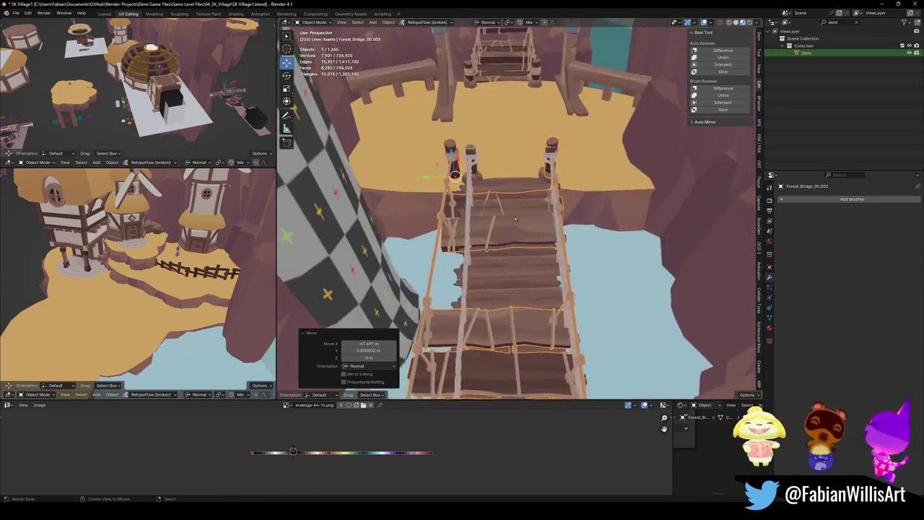
pyautogui.press('g')
pyautogui.press('y')
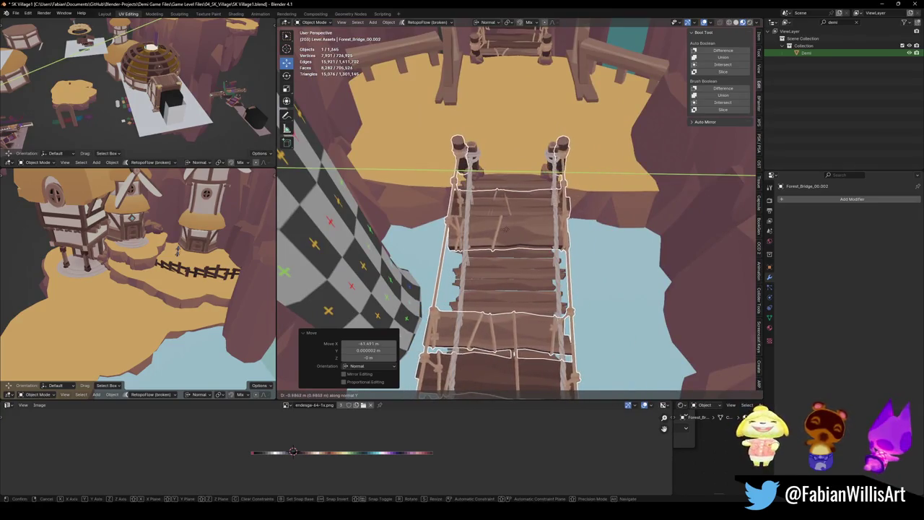
pyautogui.press('Return')
# Check the bridge placement from another angle and select the terrain ledge beside it
pyautogui.moveTo(532, 250)
pyautogui.mouseDown(button='middle')
pyautogui.moveTo(578, 135)
pyautogui.moveTo(505, 217)
pyautogui.mouseUp(button='middle')
pyautogui.press('g')
pyautogui.rightClick(498, 204)
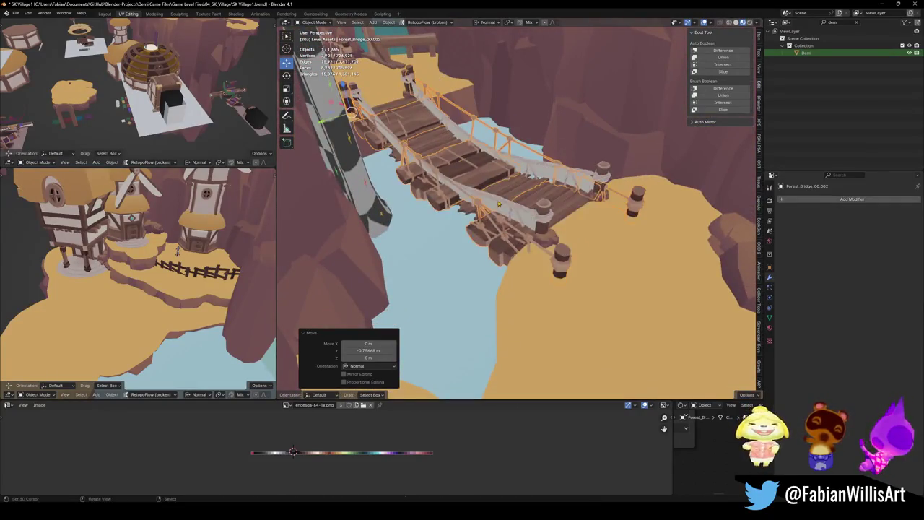
pyautogui.click(596, 241)
pyautogui.keyDown('alt'); pyautogui.middleClick(596, 240); pyautogui.keyUp('alt')
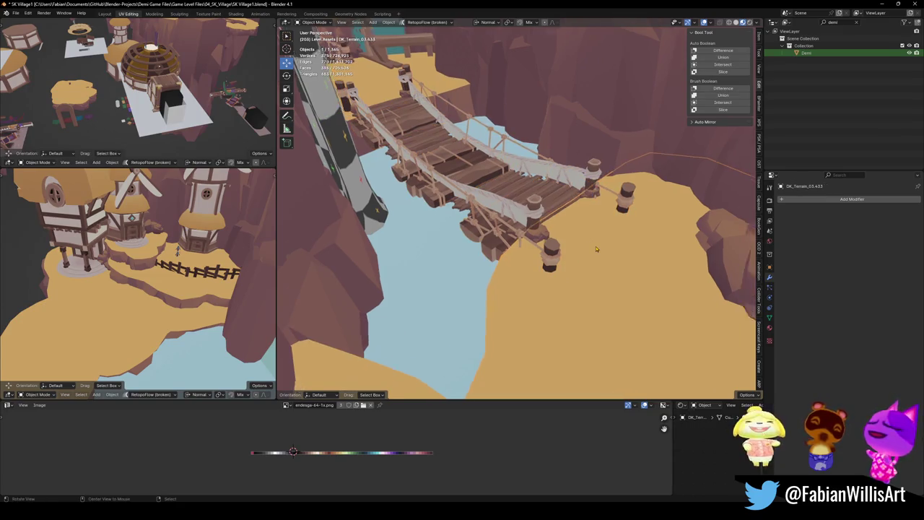
# Unhide all objects and move the terrain ledge along X toward the bridge end
pyautogui.hotkey('alt', 'h')
pyautogui.moveTo(515, 239); pyautogui.dragTo(531, 234, button='middle')
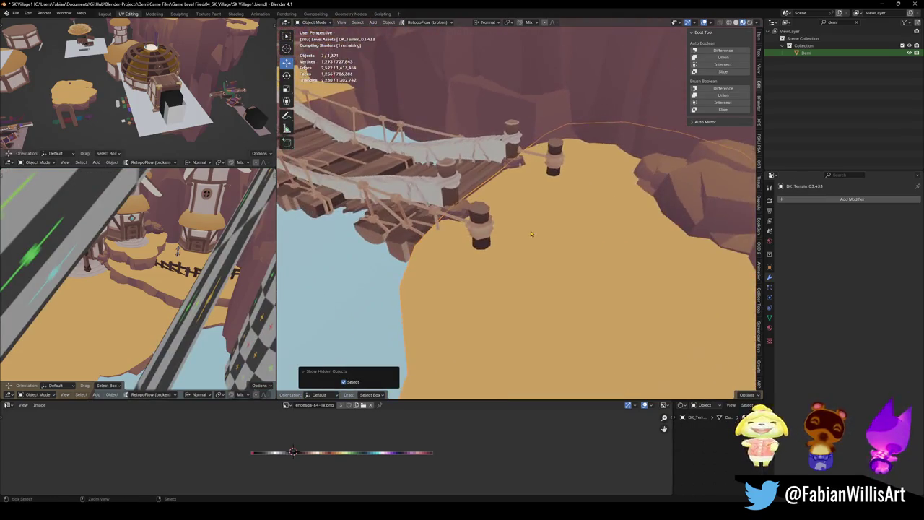
pyautogui.click(525, 236)
pyautogui.press('g')
pyautogui.press('z')
pyautogui.press('z')
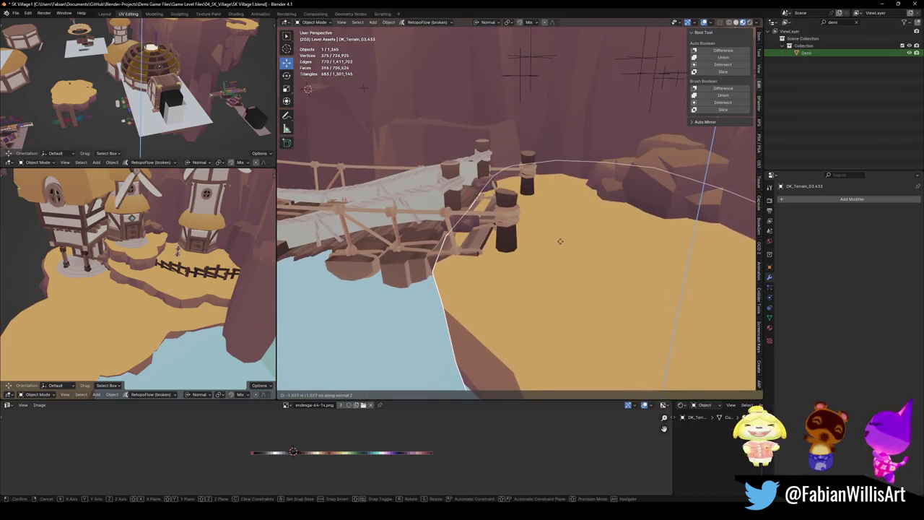
pyautogui.moveTo(560, 241); pyautogui.dragTo(526, 223, button='middle')
pyautogui.press('x')
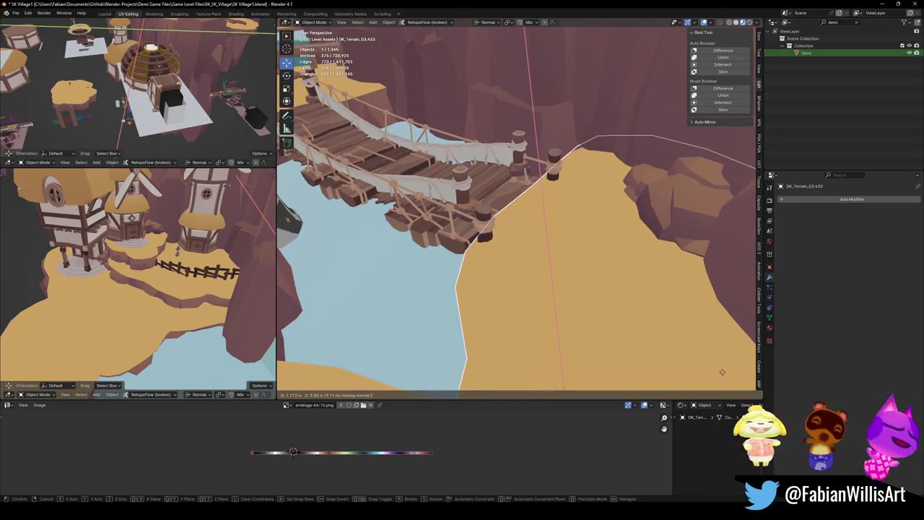
pyautogui.click(678, 377)
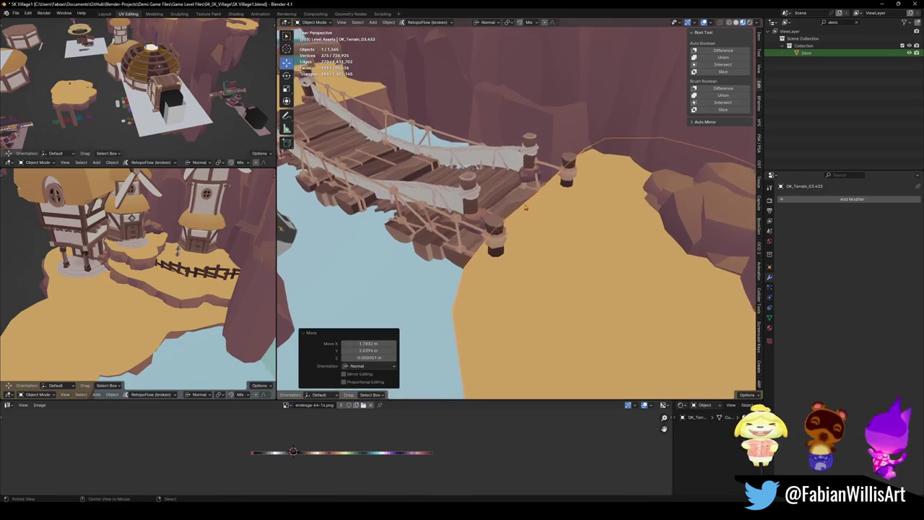
# Lower the OK_Terrain_03.433 ledge 0.314 m vertically and fine-tune its height under the bridge posts
pyautogui.scroll(5, 509, 204)
pyautogui.scroll(3, 529, 194)
pyautogui.press('g')
pyautogui.press('z')
pyautogui.click(541, 195)
pyautogui.moveTo(541, 195); pyautogui.dragTo(660, 206, button='middle')
pyautogui.press('g')
pyautogui.press('z')
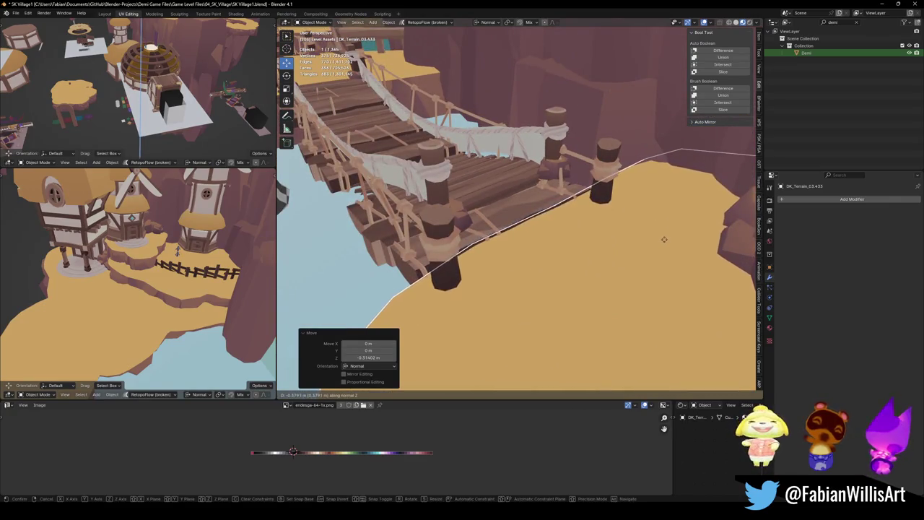
pyautogui.click(665, 228)
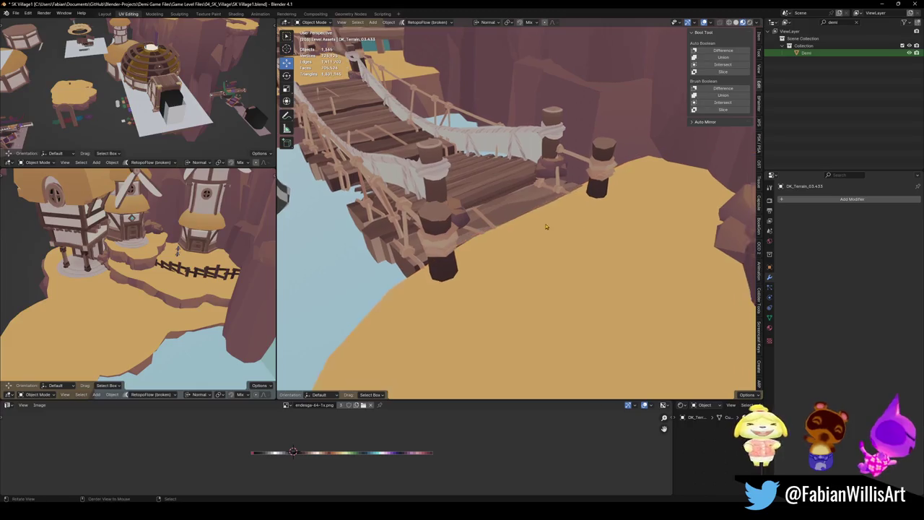
pyautogui.scroll(5, 547, 227)
pyautogui.moveTo(464, 200)
pyautogui.mouseDown(button='middle')
pyautogui.moveTo(574, 189)
pyautogui.moveTo(480, 164)
pyautogui.moveTo(532, 234)
pyautogui.mouseUp(button='middle')
pyautogui.click(481, 164)
# Delete the extra white rope railing and leftover bridge parts
pyautogui.keyDown('shift'); pyautogui.click(532, 233); pyautogui.keyUp('shift')
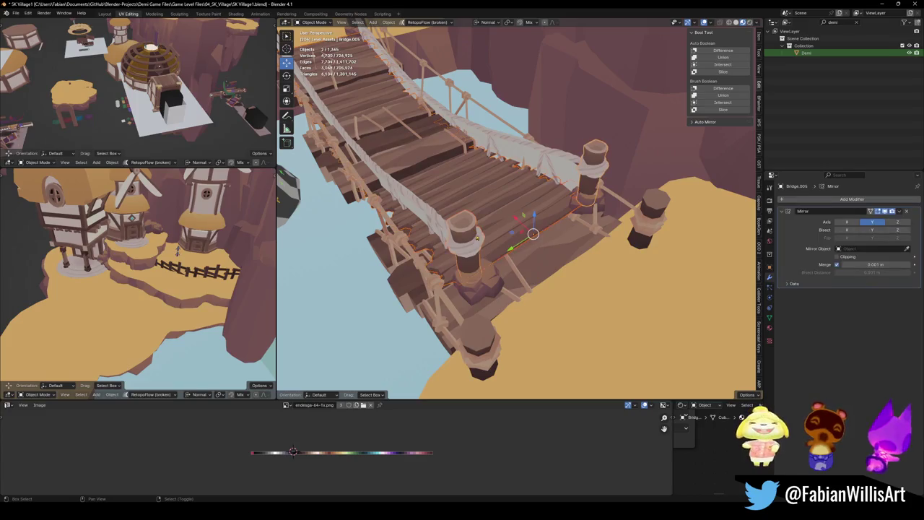
pyautogui.press('Delete')
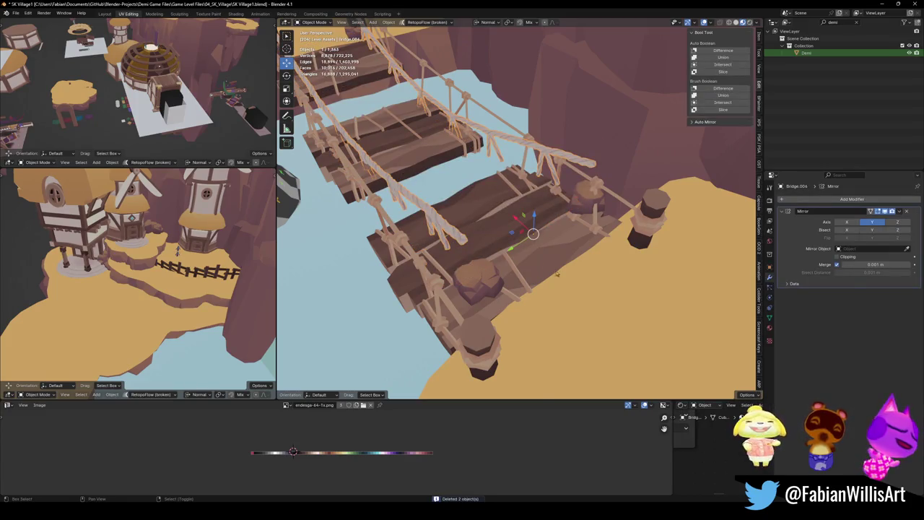
pyautogui.moveTo(532, 233); pyautogui.dragTo(423, 141, button='middle')
pyautogui.press('Delete')
pyautogui.scroll(5, 412, 124)
pyautogui.moveTo(439, 180)
pyautogui.mouseDown(button='middle')
pyautogui.moveTo(426, 200)
pyautogui.moveTo(579, 191)
pyautogui.moveTo(610, 210)
pyautogui.mouseUp(button='middle')
# Reposition the right and left rock bases under the bridge pillars
pyautogui.click(437, 206)
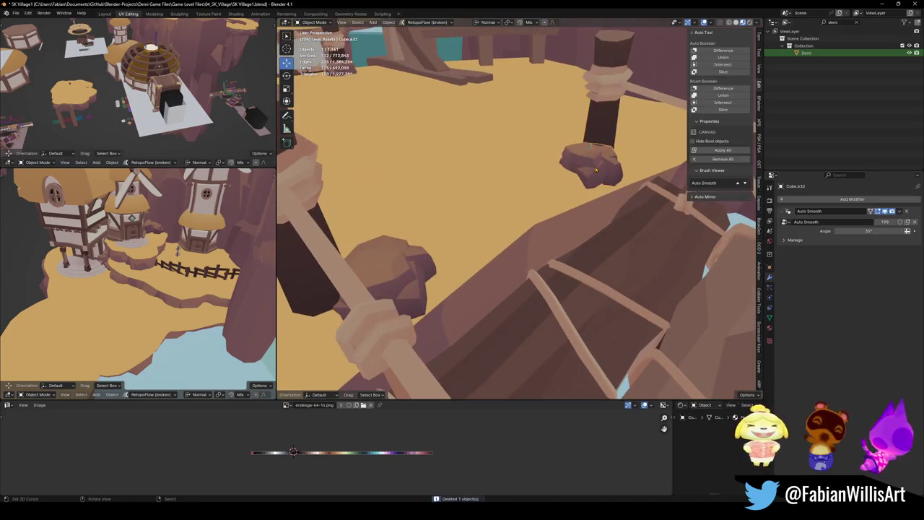
pyautogui.scroll(-2, 610, 210)
pyautogui.click(610, 208)
pyautogui.press('g')
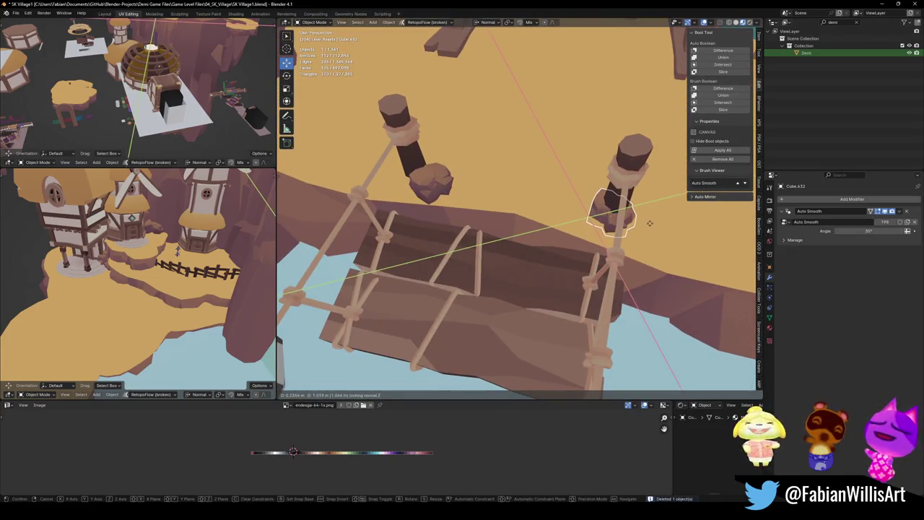
pyautogui.click(650, 208)
pyautogui.click(428, 179)
pyautogui.press('g')
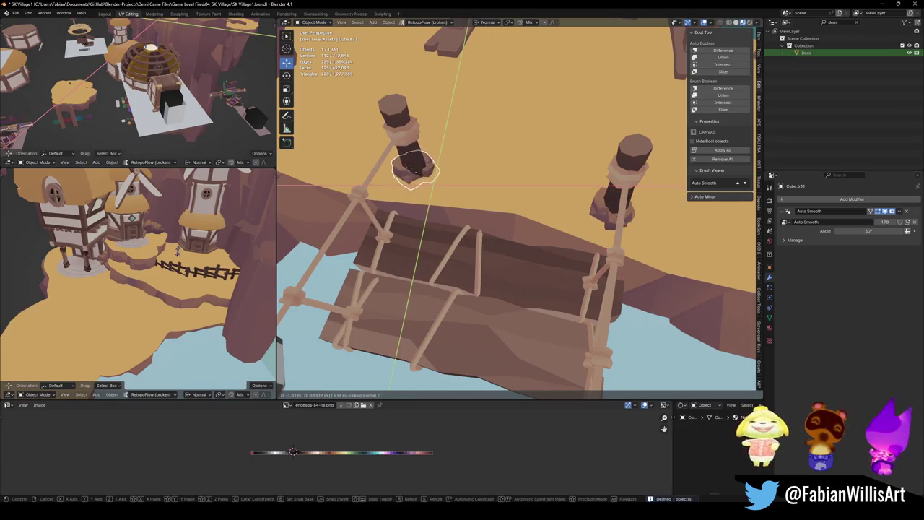
pyautogui.click(413, 170)
# Select the cliff-top terrain under the bridge and enter Edit Mode on its mesh
pyautogui.moveTo(413, 170); pyautogui.dragTo(513, 223, button='middle')
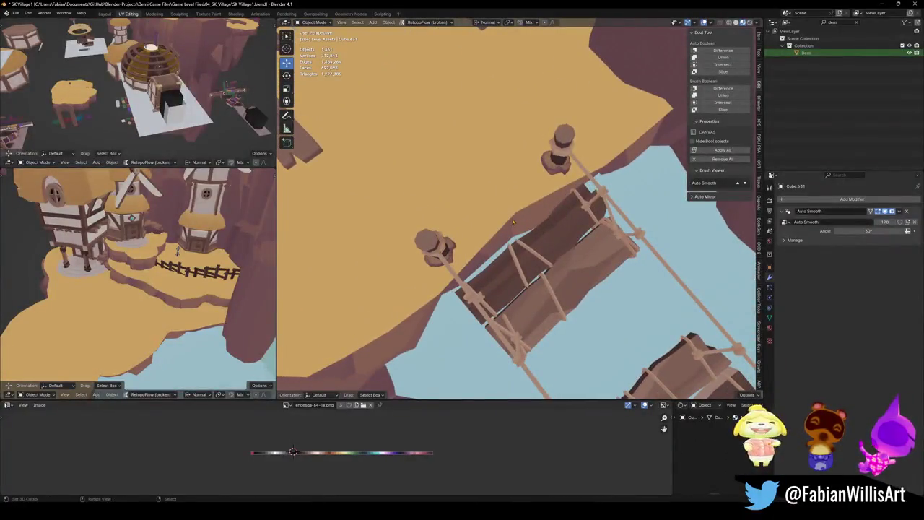
pyautogui.click(513, 223)
pyautogui.scroll(3, 517, 244)
pyautogui.press('Tab')
pyautogui.moveTo(510, 233); pyautogui.dragTo(513, 232, button='middle')
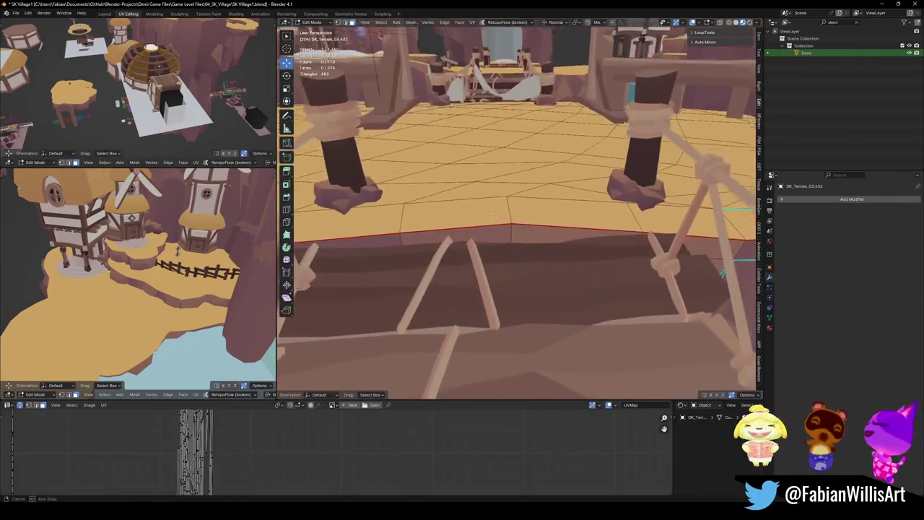
# Select the cliff-edge loop and reposition it with a constrained move
pyautogui.keyDown('alt'); pyautogui.click(511, 244); pyautogui.keyUp('alt')
pyautogui.press('g')
pyautogui.press('y')
pyautogui.press('Escape')
pyautogui.press(',')
pyautogui.click(488, 250)
# Move the edge loop vertically with proportional editing and a smooth falloff
pyautogui.press('g')
pyautogui.press('z')
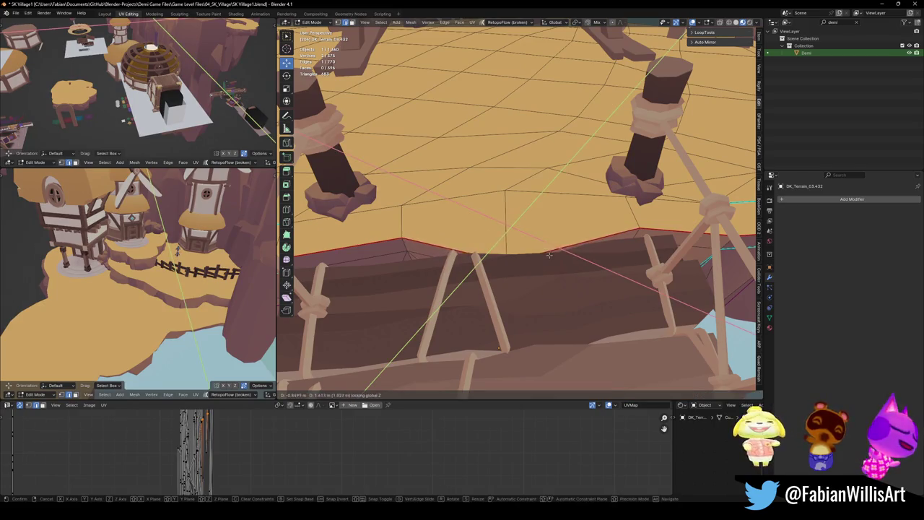
pyautogui.press('o')
pyautogui.scroll(-5, 509, 250)
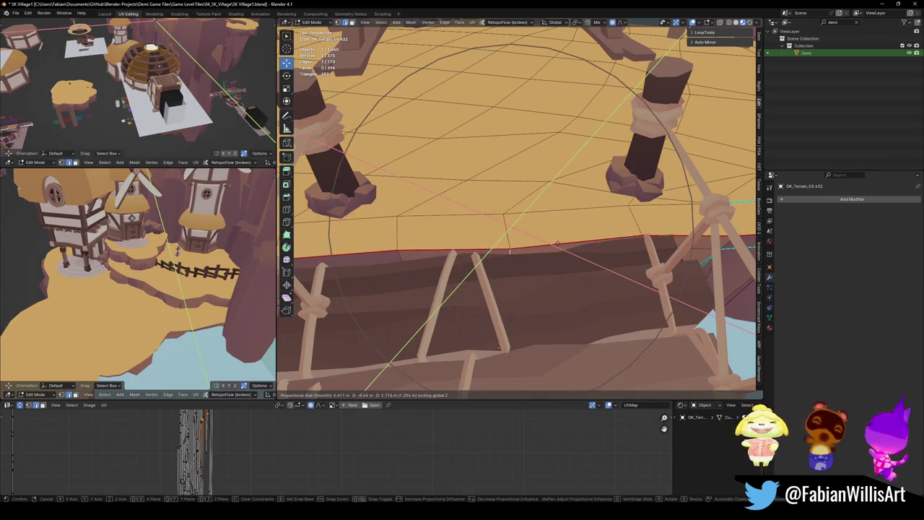
pyautogui.click(434, 260)
pyautogui.moveTo(434, 260)
pyautogui.mouseDown(button='middle')
pyautogui.moveTo(462, 263)
pyautogui.moveTo(520, 213)
pyautogui.mouseUp(button='middle')
pyautogui.press('g')
pyautogui.press('z')
pyautogui.press('Escape')
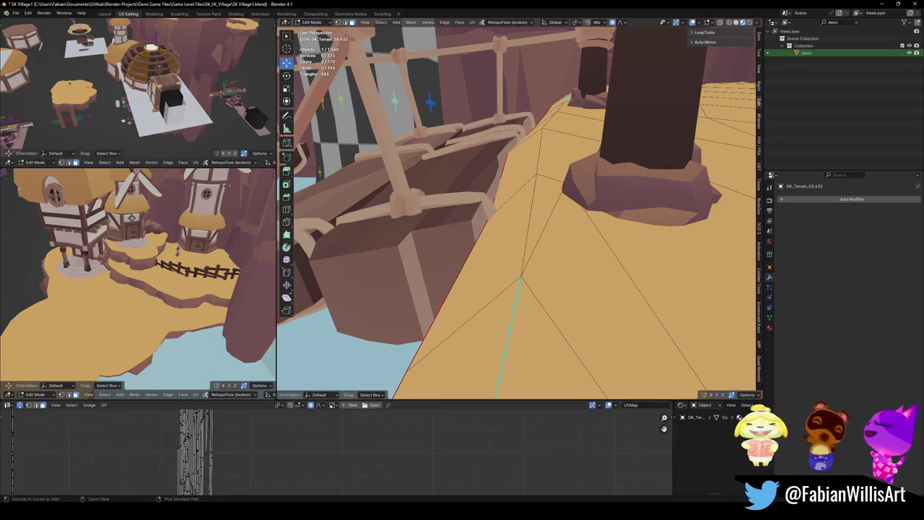
# Adjust the selected ledge vertices in two more constrained moves to meet the bridge planks
pyautogui.moveTo(516, 190)
pyautogui.mouseDown(button='middle')
pyautogui.moveTo(535, 228)
pyautogui.moveTo(501, 221)
pyautogui.mouseUp(button='middle')
pyautogui.press('g')
pyautogui.hotkey('shift', 'z')
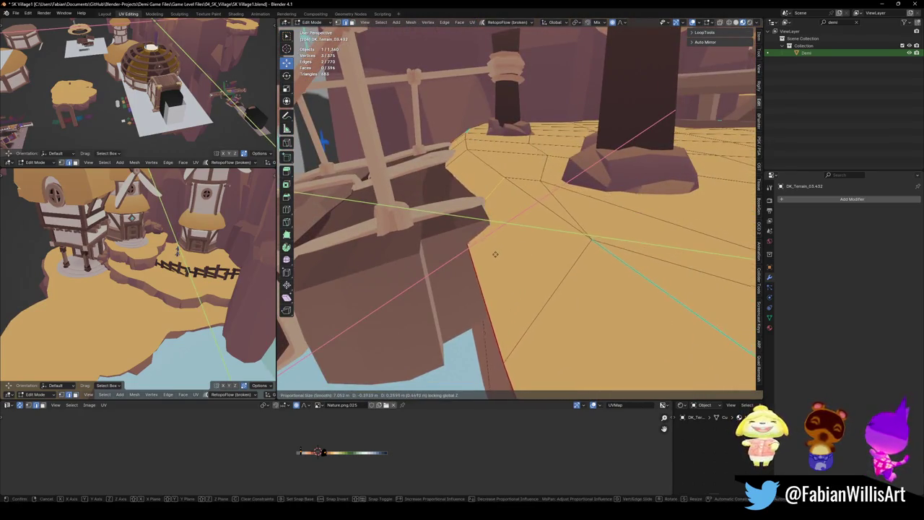
pyautogui.click(492, 255)
pyautogui.moveTo(493, 256); pyautogui.dragTo(505, 238, button='middle')
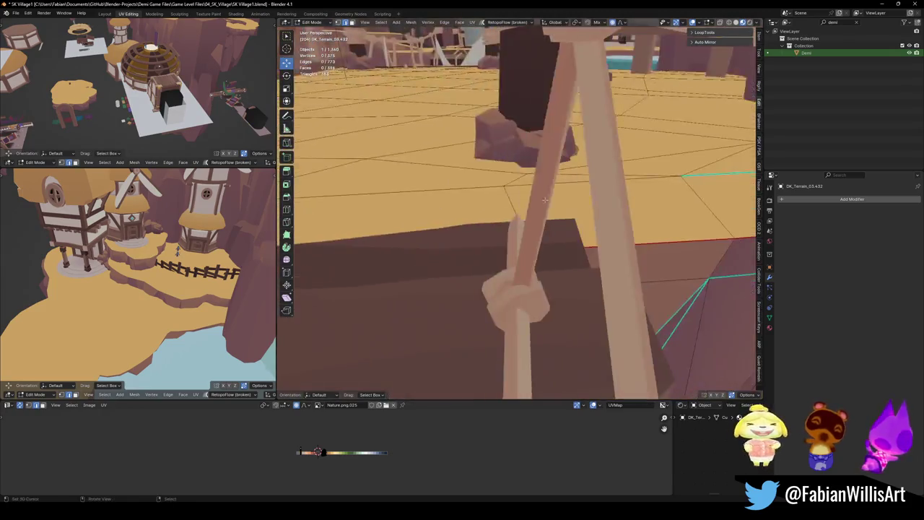
pyautogui.press('g')
pyautogui.hotkey('shift', 'z')
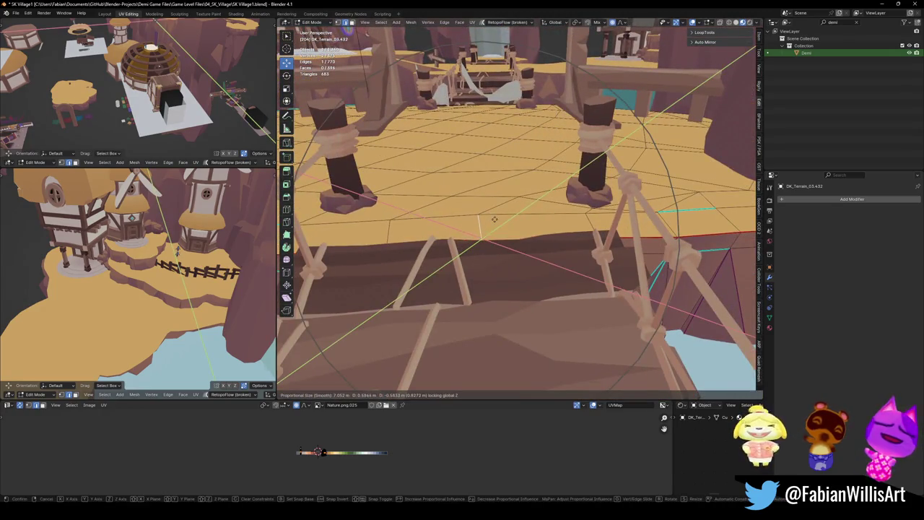
pyautogui.click(495, 222)
# Set the ledge corner edge's final height and return to Object Mode
pyautogui.moveTo(495, 221)
pyautogui.mouseDown(button='middle')
pyautogui.moveTo(323, 150)
pyautogui.moveTo(318, 130)
pyautogui.mouseUp(button='middle')
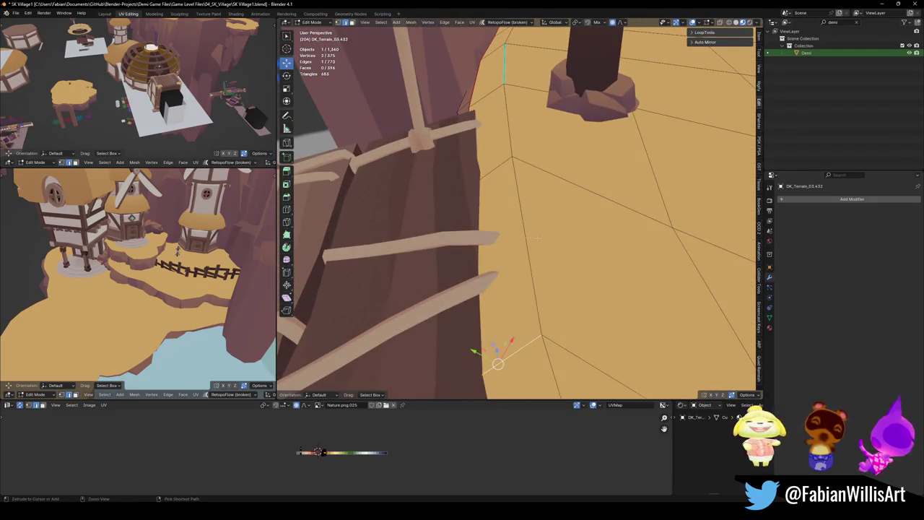
pyautogui.moveTo(516, 235); pyautogui.dragTo(506, 289, button='middle')
pyautogui.press('g')
pyautogui.hotkey('shift', 'z')
pyautogui.click(615, 311)
pyautogui.moveTo(616, 310)
pyautogui.mouseDown(button='middle')
pyautogui.moveTo(549, 274)
pyautogui.moveTo(558, 236)
pyautogui.mouseUp(button='middle')
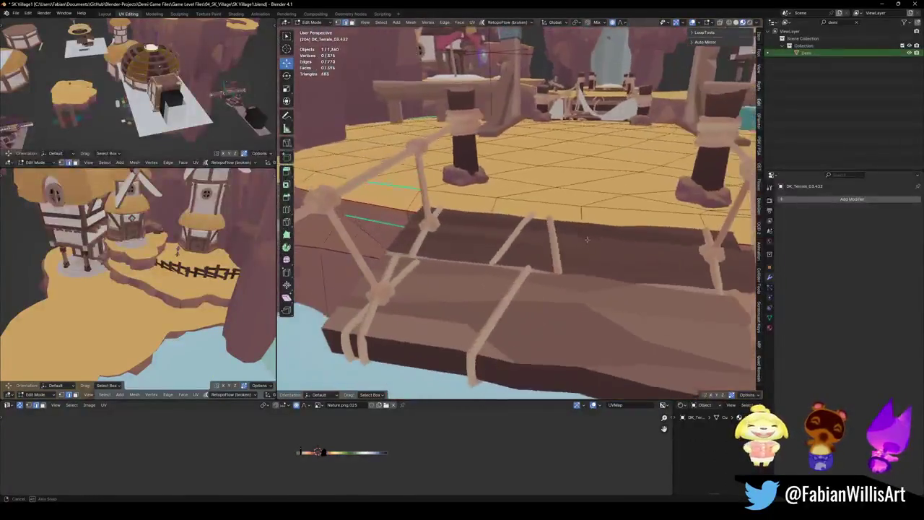
pyautogui.press('Tab')
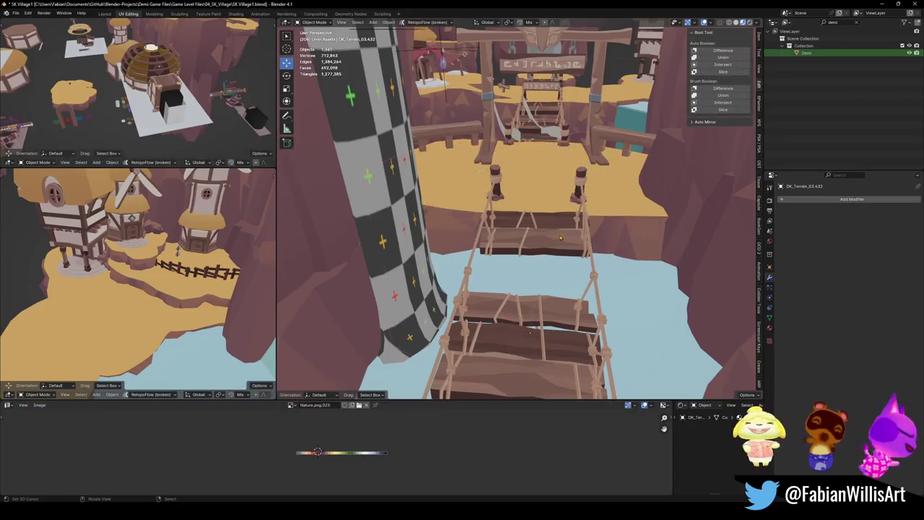
# Fly over the bridge and move the first rock base down toward its pillar's base
pyautogui.hotkey('shift', '`')
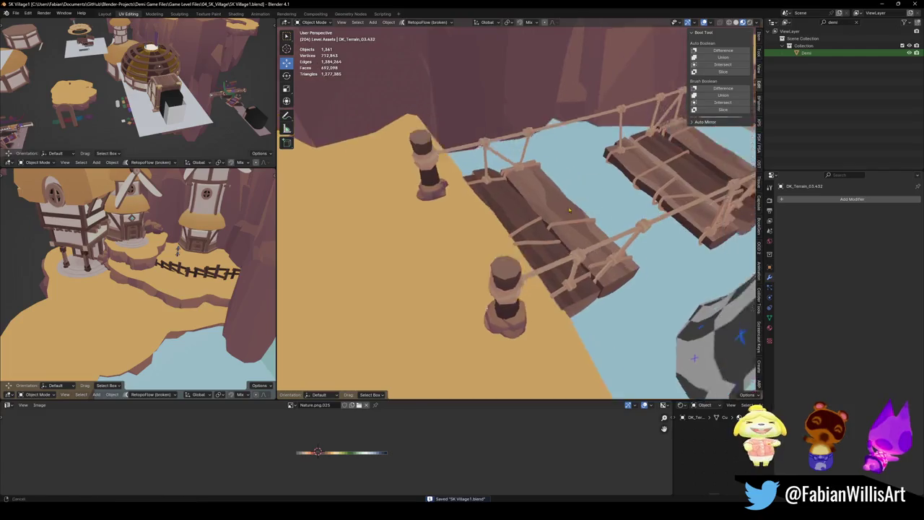
pyautogui.click(533, 216)
pyautogui.press('KP_7')
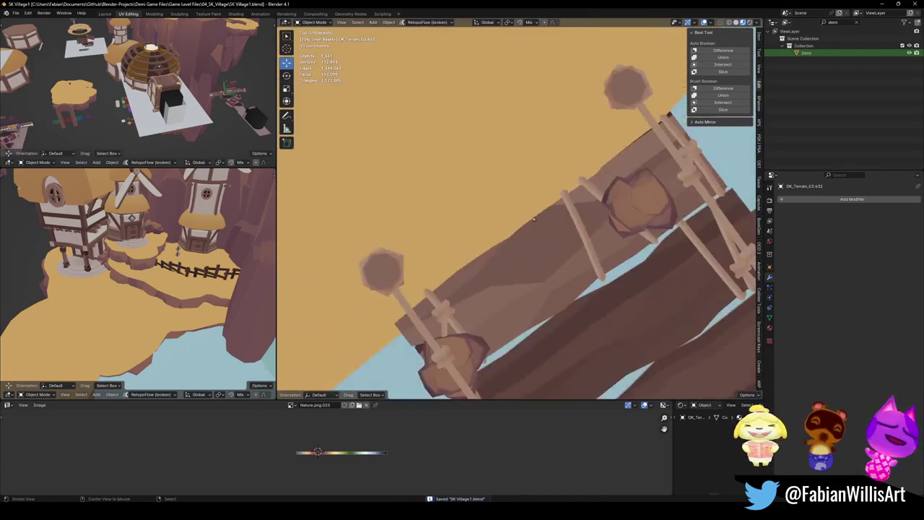
pyautogui.moveTo(533, 216); pyautogui.dragTo(433, 231, button='middle')
pyautogui.click(412, 181)
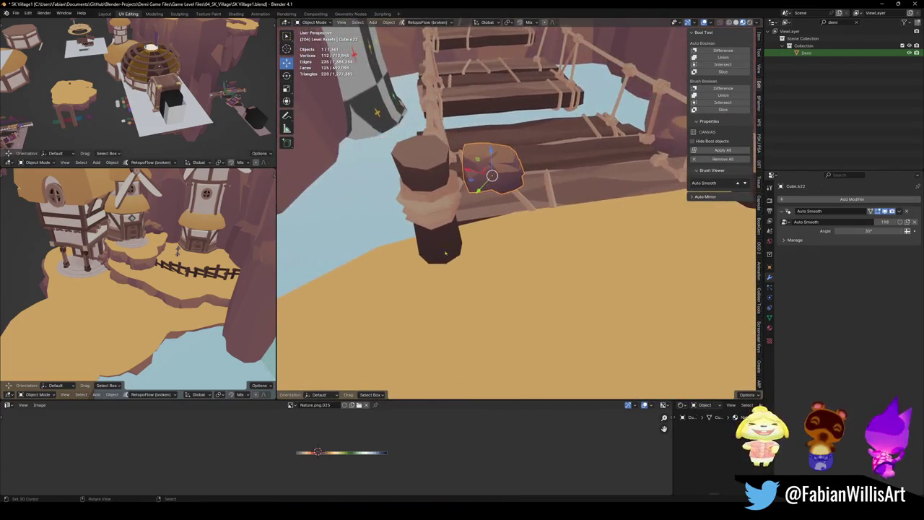
pyautogui.press('g')
pyautogui.click(483, 264)
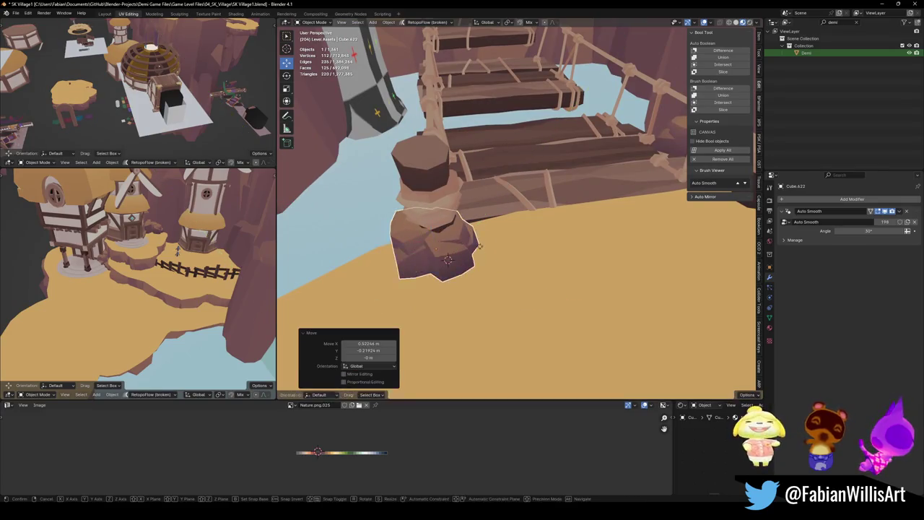
# Lower that rock vertically onto the post base, cancelling a stray horizontal move
pyautogui.press('g')
pyautogui.press('z')
pyautogui.click(494, 261)
pyautogui.press('g')
pyautogui.hotkey('shift', 'z')
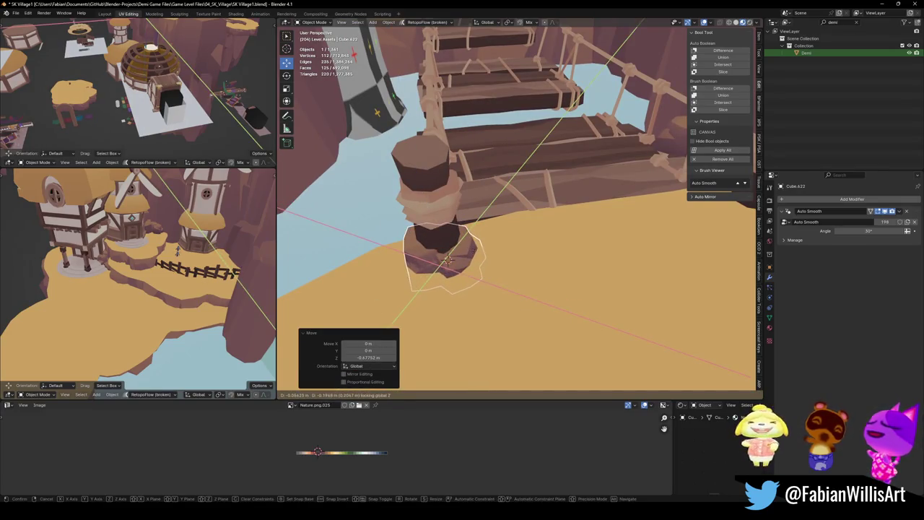
pyautogui.rightClick(448, 260)
# Lower the second piece, Cube.629, 0.45795 m onto its bridge post
pyautogui.moveTo(447, 260); pyautogui.dragTo(521, 142, button='middle')
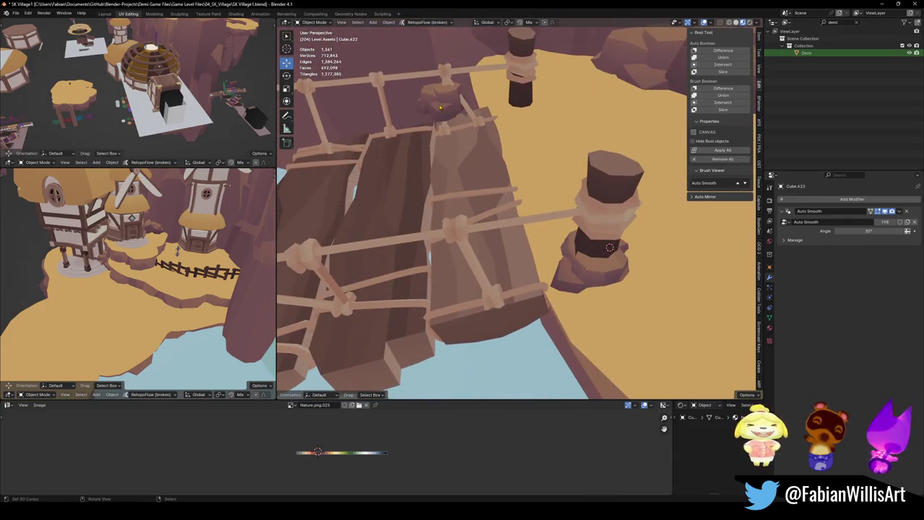
pyautogui.moveTo(512, 106); pyautogui.dragTo(438, 205, button='middle')
pyautogui.press('g')
pyautogui.hotkey('shift', 'z')
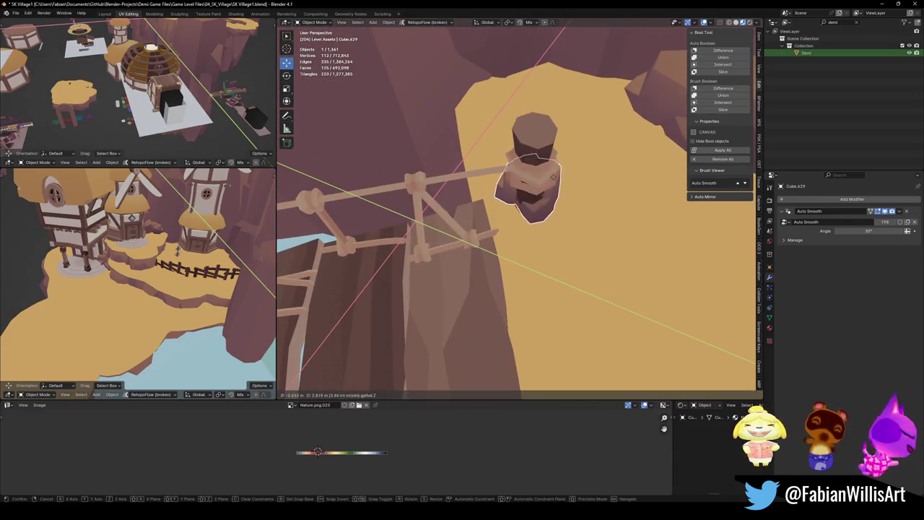
pyautogui.click(526, 207)
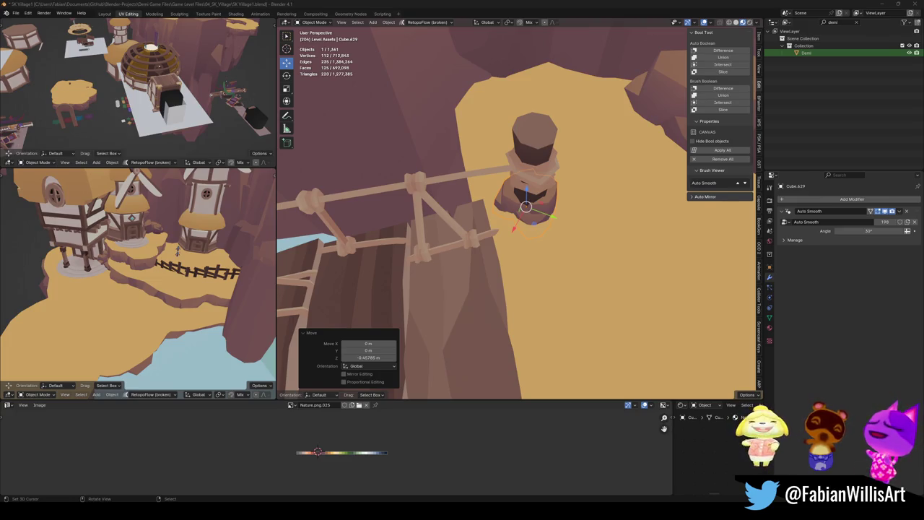
pyautogui.scroll(-10, 506, 217)
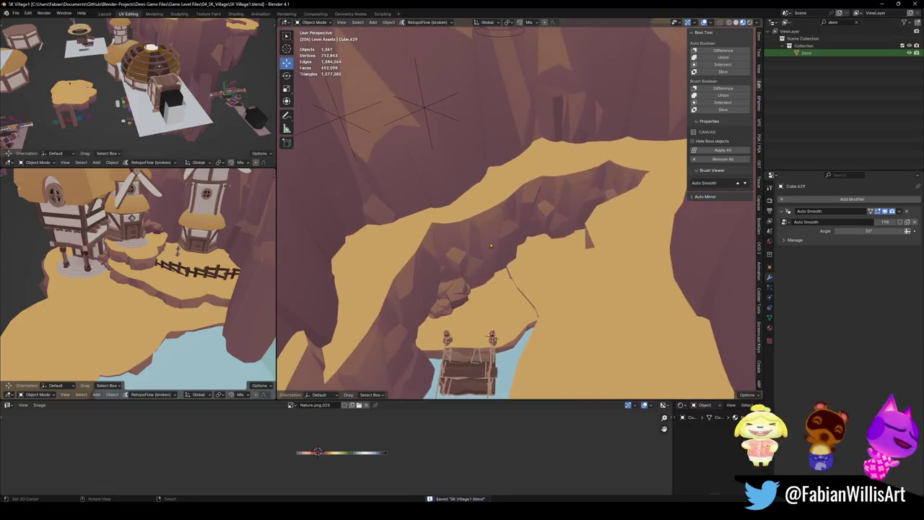
# Rotate a cliff terrain piece around the vertical axis
pyautogui.click(498, 231)
pyautogui.scroll(2, 498, 252)
pyautogui.press('r')
pyautogui.press('z')
pyautogui.click(569, 258)
# Hide the unwanted cliff piece and close the side tool panel
pyautogui.moveTo(569, 258)
pyautogui.mouseDown(button='middle')
pyautogui.moveTo(466, 265)
pyautogui.moveTo(505, 216)
pyautogui.mouseUp(button='middle')
pyautogui.scroll(3, 505, 216)
pyautogui.click(518, 213)
pyautogui.press('n')
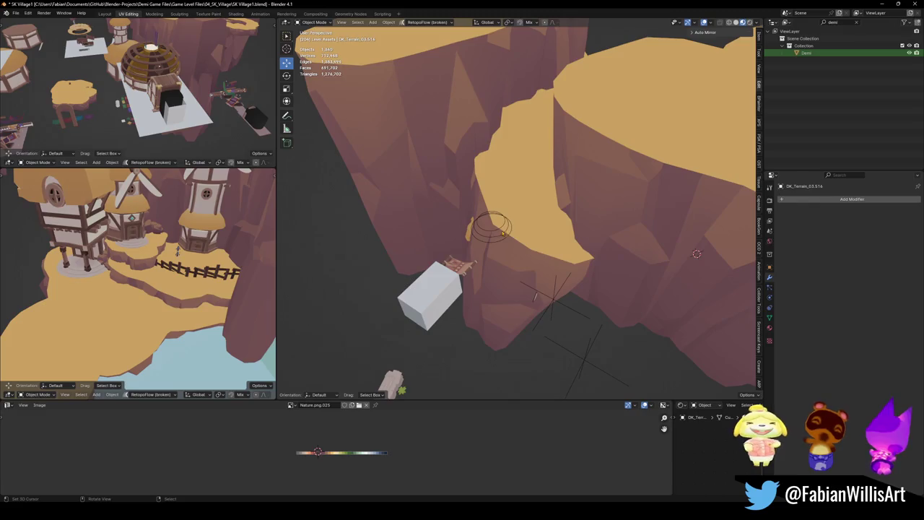
pyautogui.press('h')
# Hide the cliff in front of the domed hut to see behind it
pyautogui.scroll(5, 501, 244)
pyautogui.moveTo(501, 244)
pyautogui.mouseDown(button='middle')
pyautogui.moveTo(559, 178)
pyautogui.moveTo(428, 217)
pyautogui.moveTo(548, 232)
pyautogui.moveTo(544, 261)
pyautogui.moveTo(518, 273)
pyautogui.mouseUp(button='middle')
pyautogui.click(428, 217)
pyautogui.press('h')
pyautogui.scroll(4, 428, 217)
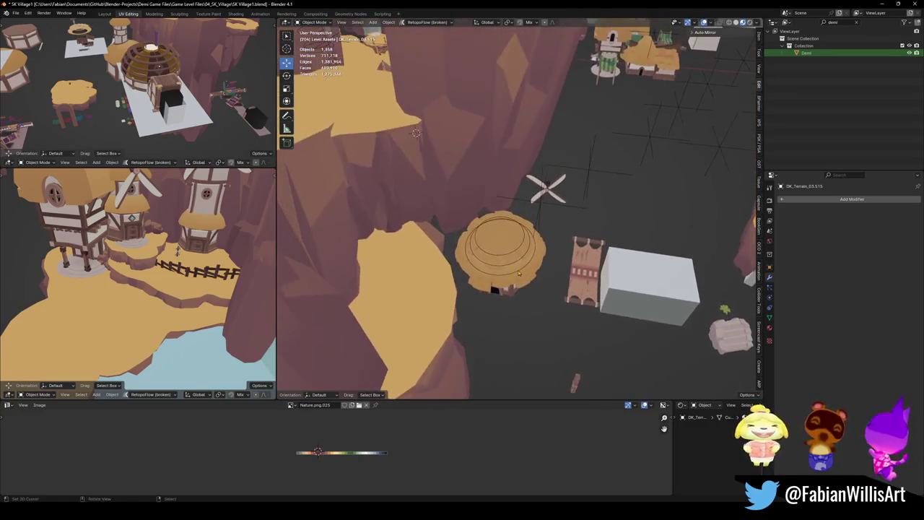
# Move the domed hut and fan together to a new position
pyautogui.moveTo(495, 245)
pyautogui.mouseDown(button='middle')
pyautogui.moveTo(491, 257)
pyautogui.moveTo(542, 256)
pyautogui.mouseUp(button='middle')
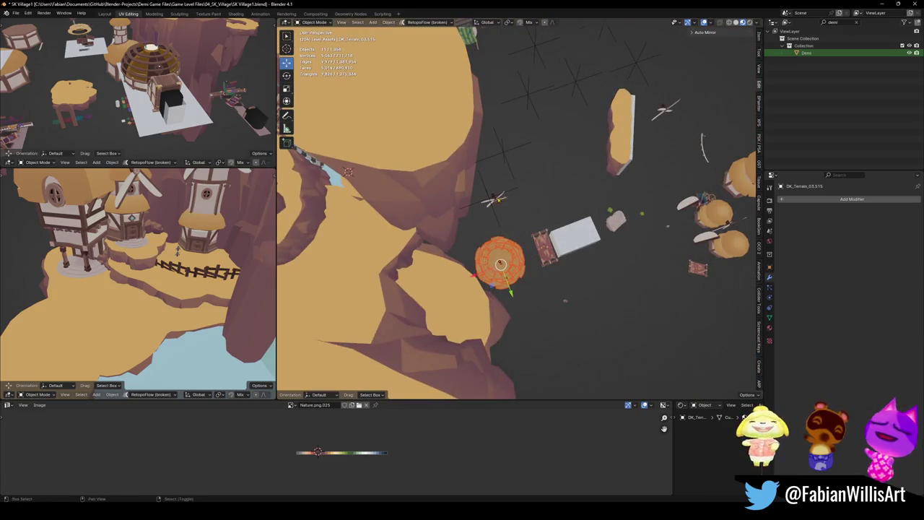
pyautogui.keyDown('shift'); pyautogui.click(493, 200); pyautogui.keyUp('shift')
pyautogui.press('g')
pyautogui.press('Return')
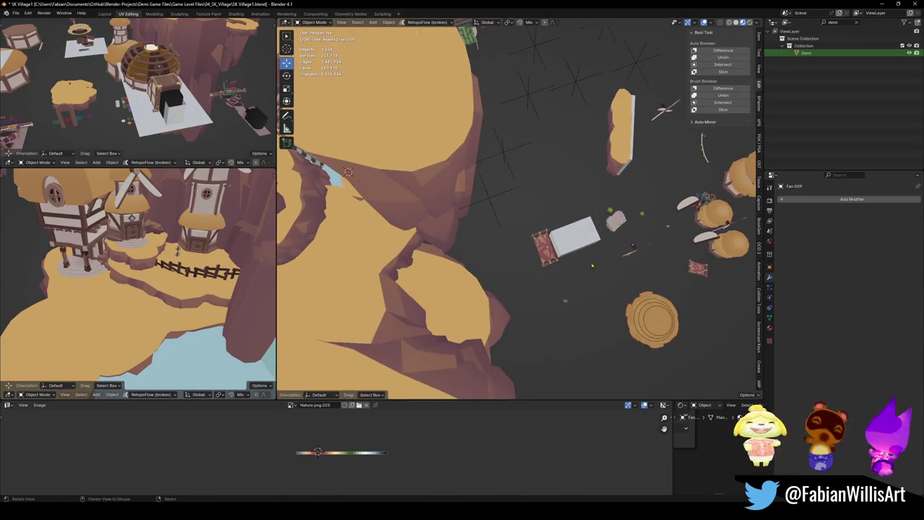
# Delete the leftover fan and save the village file
pyautogui.scroll(-6, 634, 292)
pyautogui.moveTo(633, 303)
pyautogui.mouseDown(button='middle')
pyautogui.moveTo(634, 292)
pyautogui.moveTo(652, 297)
pyautogui.mouseUp(button='middle')
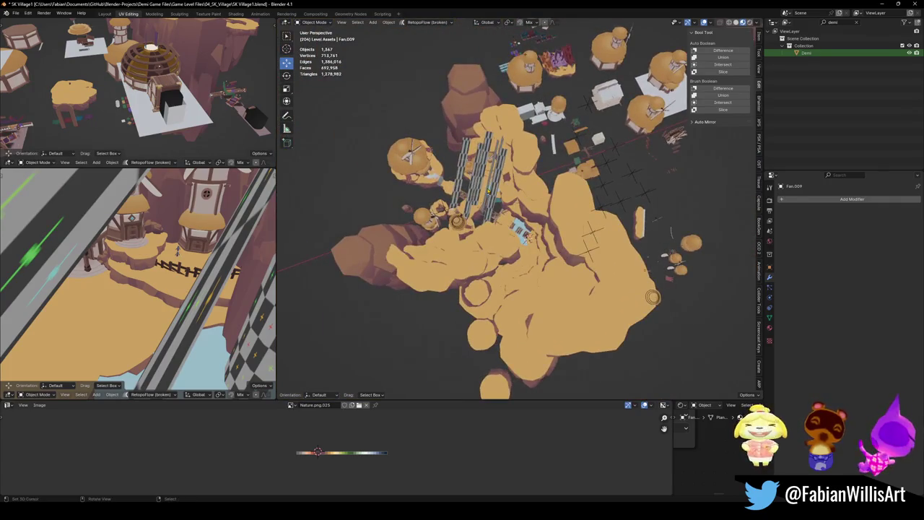
pyautogui.press('Delete')
pyautogui.scroll(6, 542, 290)
pyautogui.scroll(-4, 427, 204)
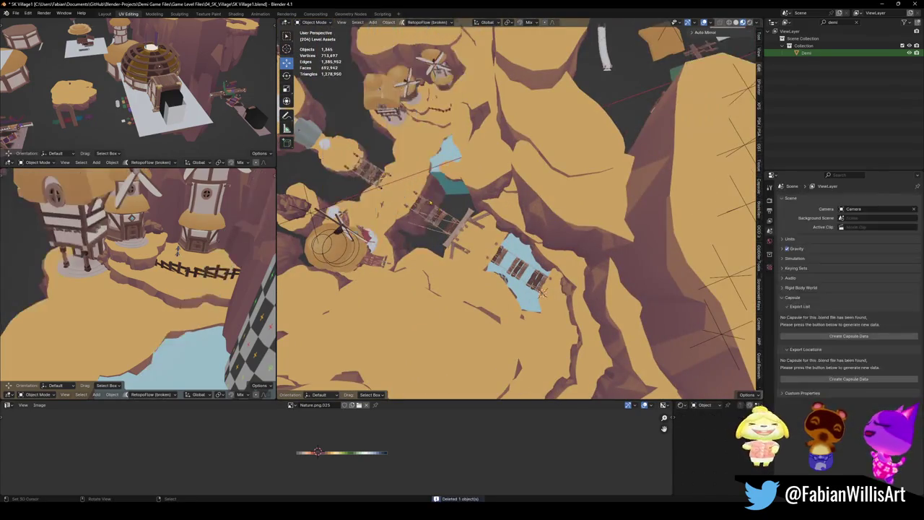
pyautogui.scroll(-3, 428, 204)
pyautogui.hotkey('ctrl', 's')
pyautogui.scroll(6, 521, 240)
pyautogui.moveTo(522, 240); pyautogui.dragTo(491, 217, button='middle')
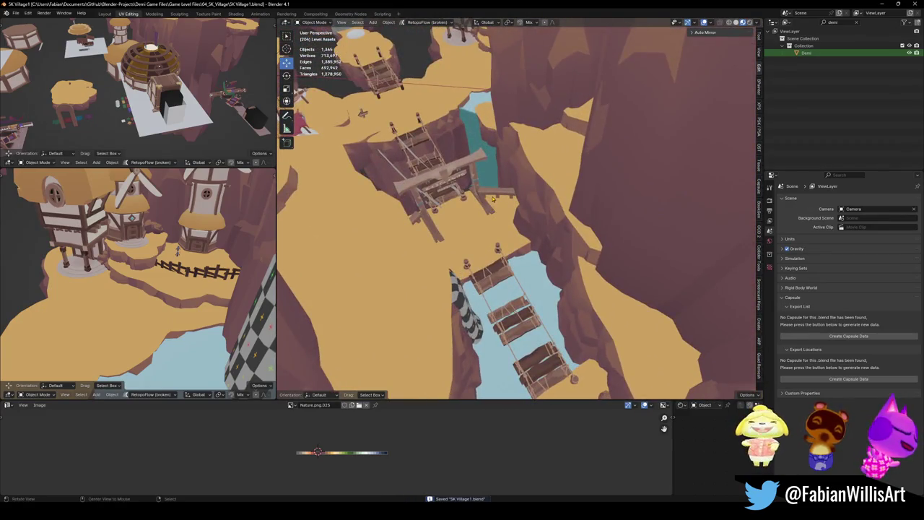
# Zoom in and delete the stray object beside the bridge crossbeam, then inspect the rope bridge
pyautogui.scroll(2, 485, 213)
pyautogui.scroll(4, 480, 209)
pyautogui.press('Delete')
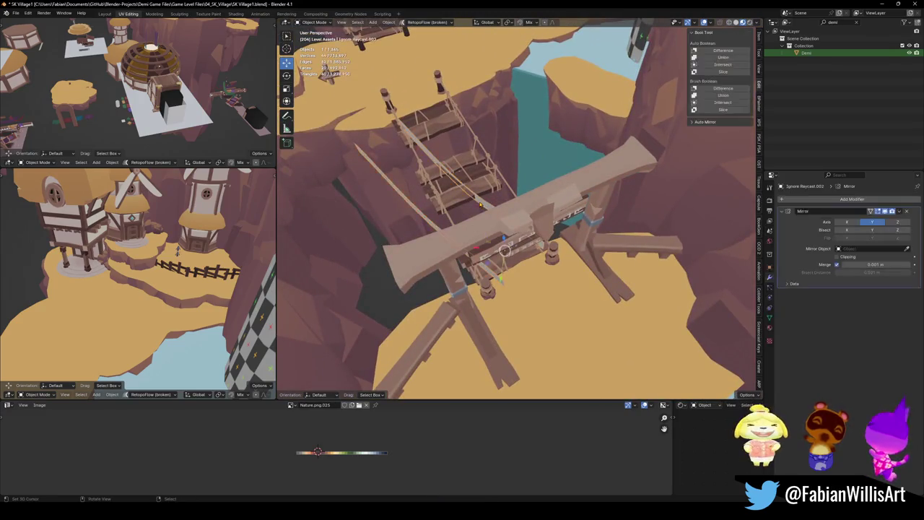
pyautogui.moveTo(476, 207)
pyautogui.mouseDown(button='middle')
pyautogui.moveTo(552, 197)
pyautogui.moveTo(523, 255)
pyautogui.mouseUp(button='middle')
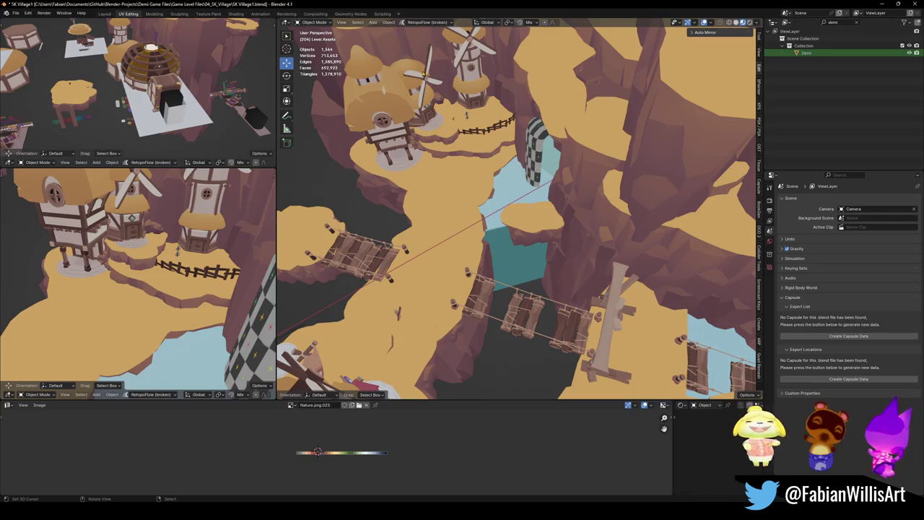
# Select the terrain beside the waterfall and bring its cliff edge into view
pyautogui.keyDown('alt'); pyautogui.middleClick(516, 222); pyautogui.keyUp('alt')
pyautogui.scroll(5, 534, 230)
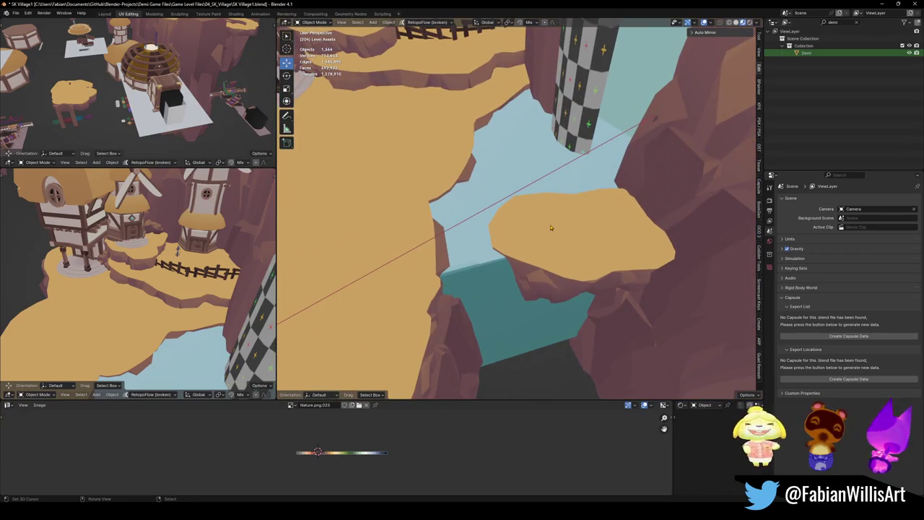
pyautogui.moveTo(505, 232)
pyautogui.mouseDown(button='middle')
pyautogui.moveTo(546, 217)
pyautogui.moveTo(534, 221)
pyautogui.moveTo(567, 250)
pyautogui.moveTo(528, 207)
pyautogui.moveTo(547, 223)
pyautogui.moveTo(541, 215)
pyautogui.moveTo(466, 221)
pyautogui.mouseUp(button='middle')
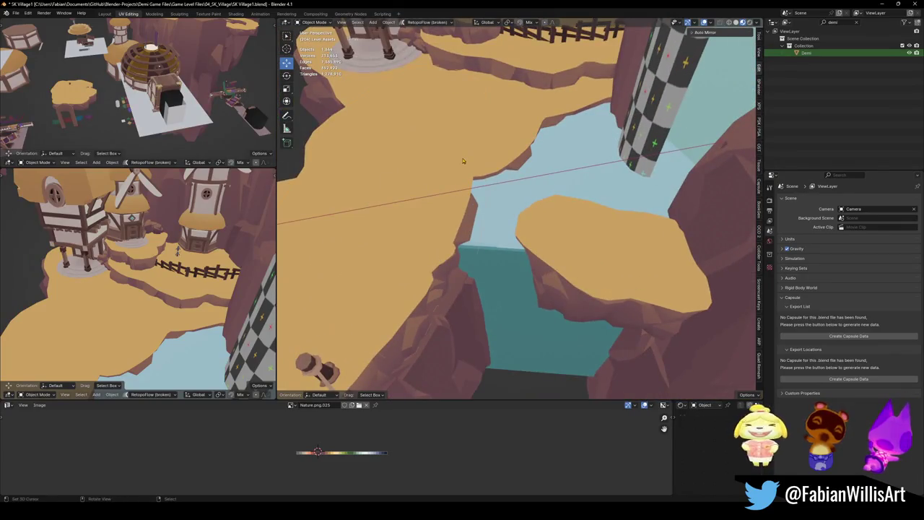
pyautogui.click(464, 161)
pyautogui.moveTo(463, 161); pyautogui.dragTo(518, 213, button='middle')
pyautogui.scroll(2, 534, 211)
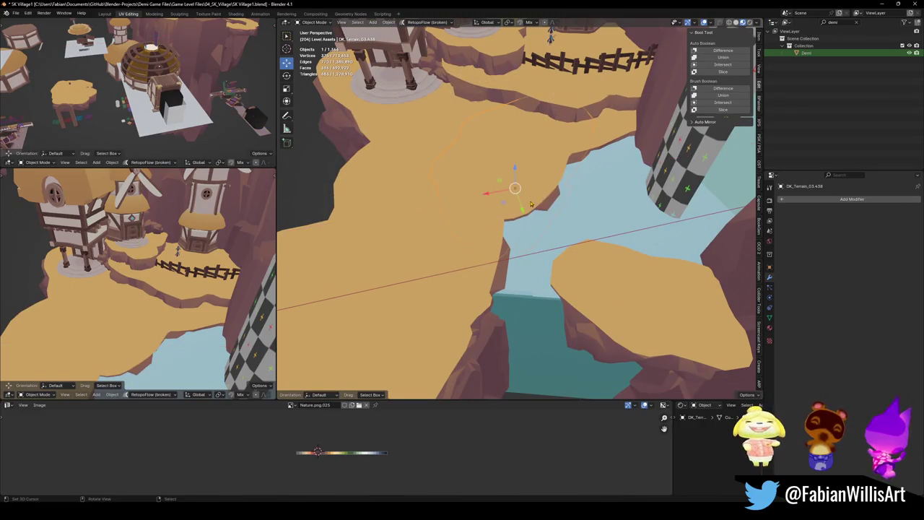
pyautogui.moveTo(529, 204)
pyautogui.mouseDown(button='middle')
pyautogui.moveTo(531, 195)
pyautogui.moveTo(528, 222)
pyautogui.mouseUp(button='middle')
# Extrude a terrain edge face downward into a new ledge in Edit Mode
pyautogui.press('Tab')
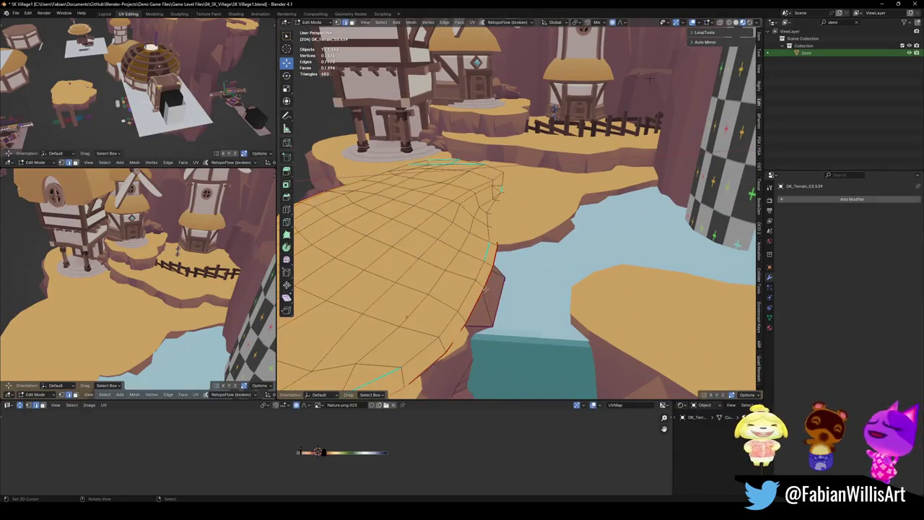
pyautogui.press('3')
pyautogui.click(485, 261)
pyautogui.press('KP_Decimal')
pyautogui.moveTo(472, 262); pyautogui.dragTo(630, 109, button='middle')
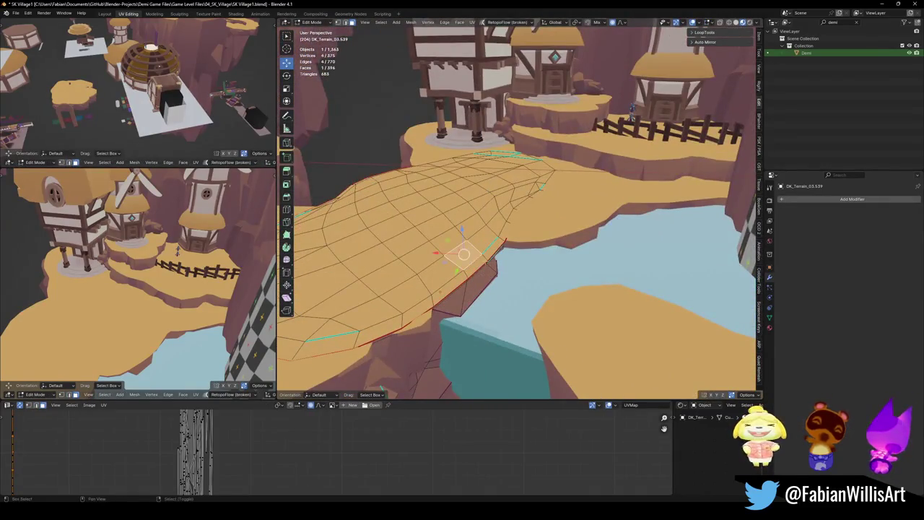
pyautogui.press('e')
pyautogui.click(512, 273)
pyautogui.hotkey('alt', 'a')
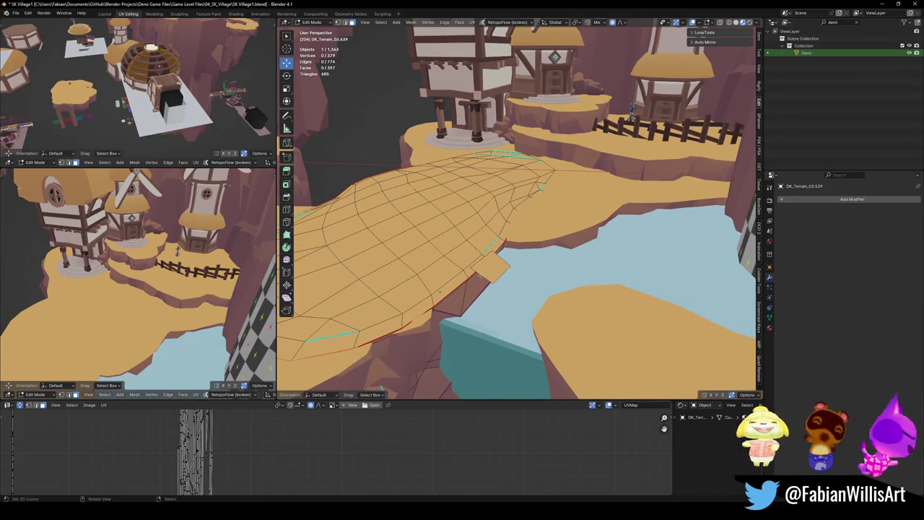
# Delete a leftover ledge face, exit Edit Mode, save, and delete the checkered cylinder
pyautogui.moveTo(649, 216); pyautogui.dragTo(736, 72, button='middle')
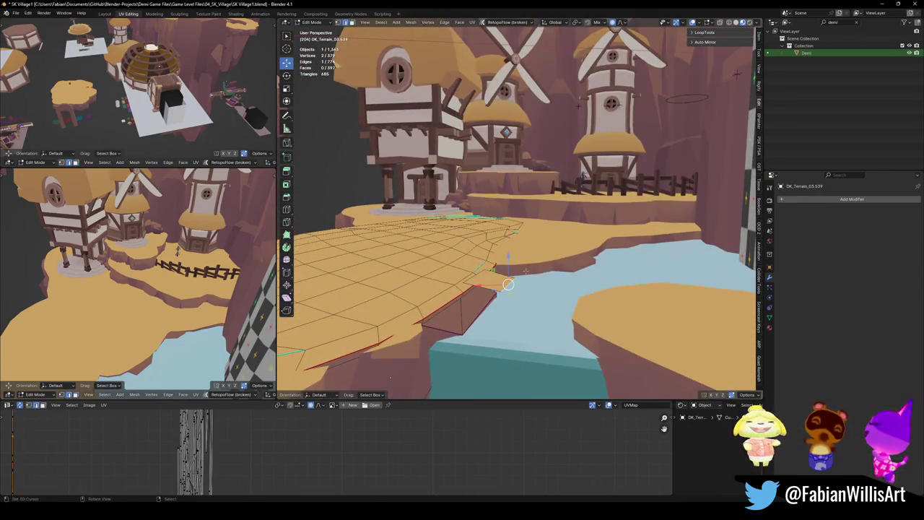
pyautogui.moveTo(508, 284); pyautogui.dragTo(511, 249, button='middle')
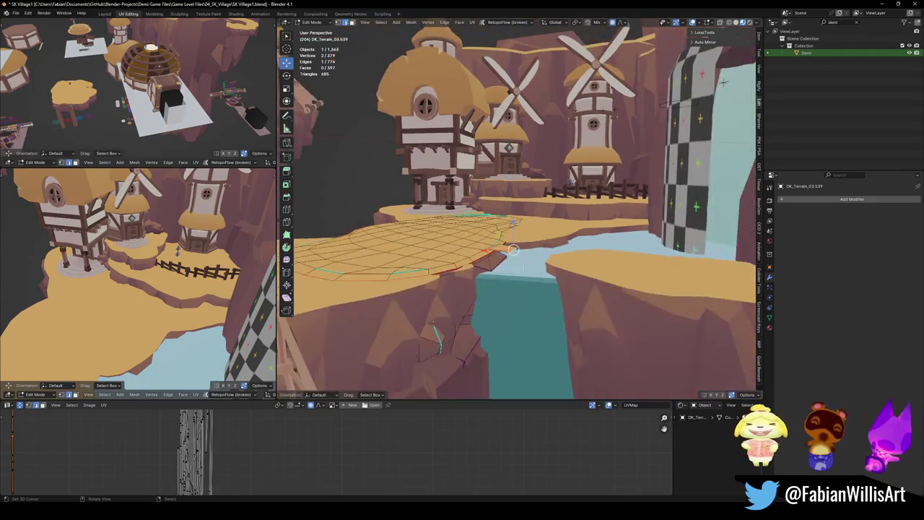
pyautogui.click(509, 249)
pyautogui.press('x')
pyautogui.click(496, 263)
pyautogui.moveTo(496, 263); pyautogui.dragTo(488, 210, button='middle')
pyautogui.press('Tab')
pyautogui.hotkey('ctrl', 's')
pyautogui.press('Delete')
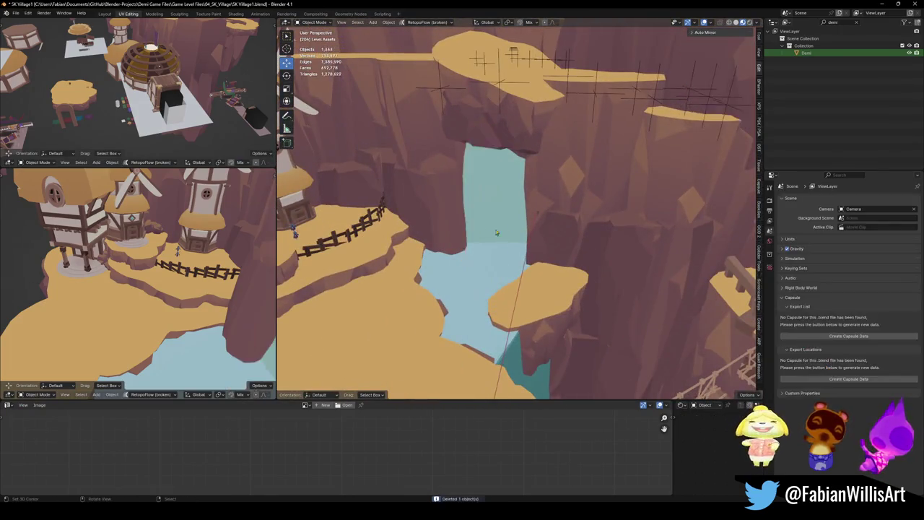
# Undo the cylinder deletion, delete the checkered cylinder again, and save the file
pyautogui.moveTo(505, 217); pyautogui.dragTo(425, 221, button='middle')
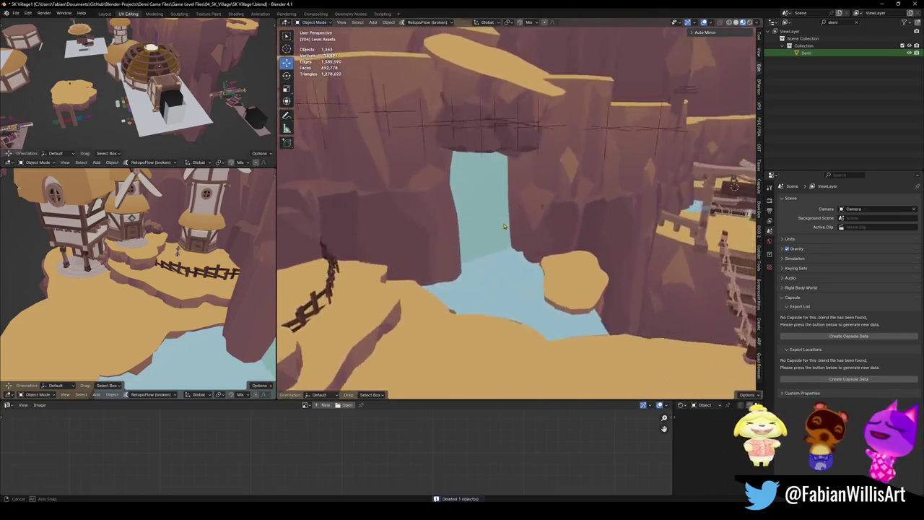
pyautogui.moveTo(427, 223); pyautogui.dragTo(511, 219, button='middle')
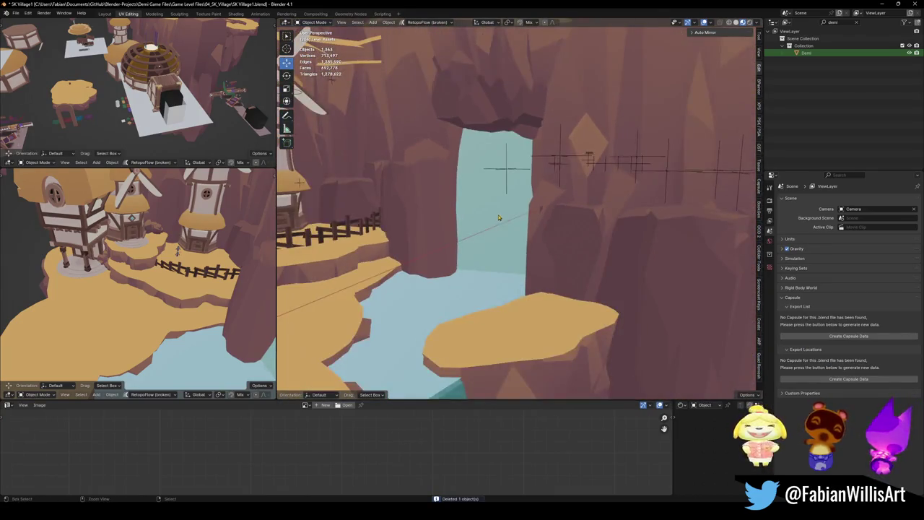
pyautogui.hotkey('ctrl', 'z')
pyautogui.moveTo(463, 197); pyautogui.dragTo(502, 200, button='middle')
pyautogui.press('Delete')
pyautogui.scroll(-5, 502, 199)
pyautogui.scroll(5, 520, 216)
pyautogui.scroll(-5, 534, 231)
pyautogui.hotkey('ctrl', 's')
# Walk through the level in first person toward the waterfall and arrow sign
pyautogui.moveTo(553, 245)
pyautogui.mouseDown(button='middle')
pyautogui.moveTo(553, 232)
pyautogui.moveTo(578, 225)
pyautogui.mouseUp(button='middle')
pyautogui.hotkey('shift', '`')
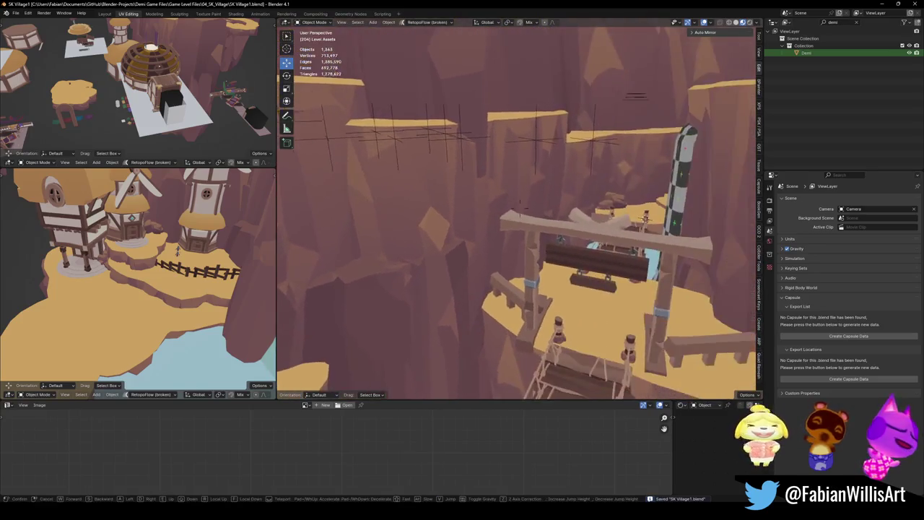
pyautogui.press('s')
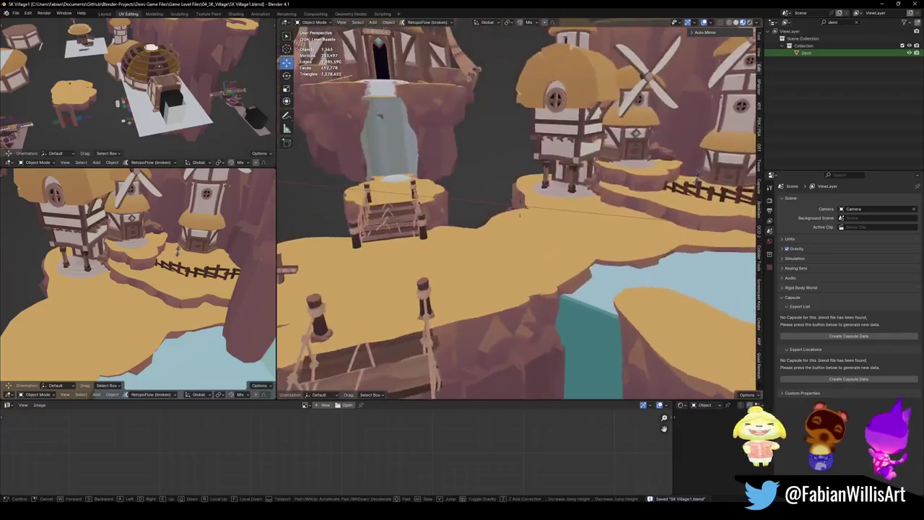
pyautogui.press('w')
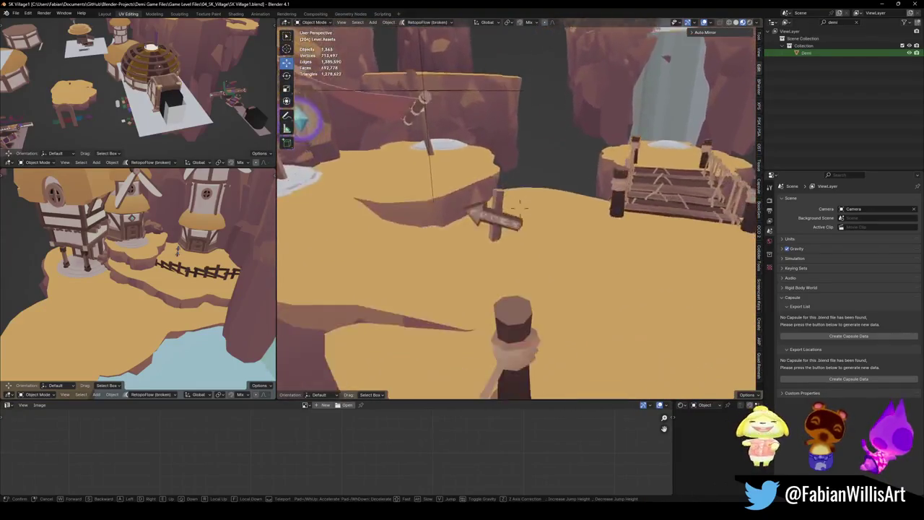
pyautogui.click(520, 208)
# Delete the wooden arrow signpost and save the village file
pyautogui.click(510, 234)
pyautogui.press('KP_Decimal')
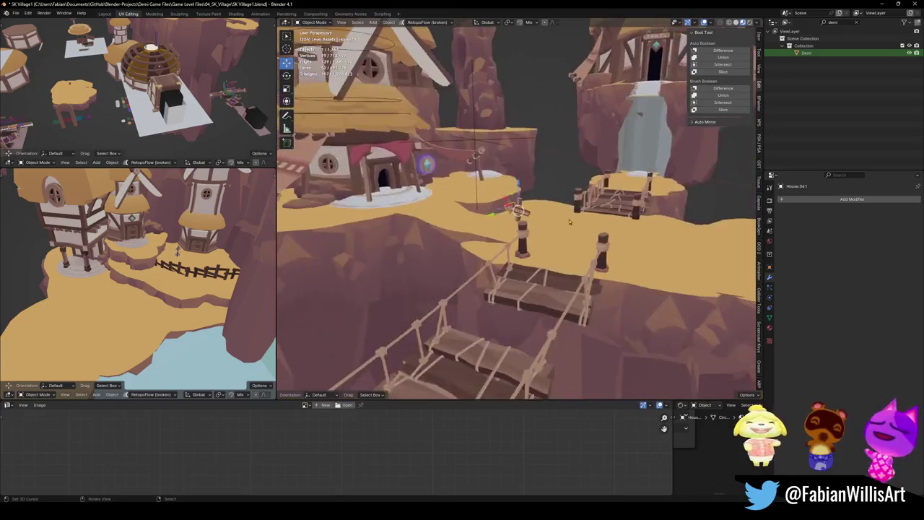
pyautogui.scroll(-3, 540, 223)
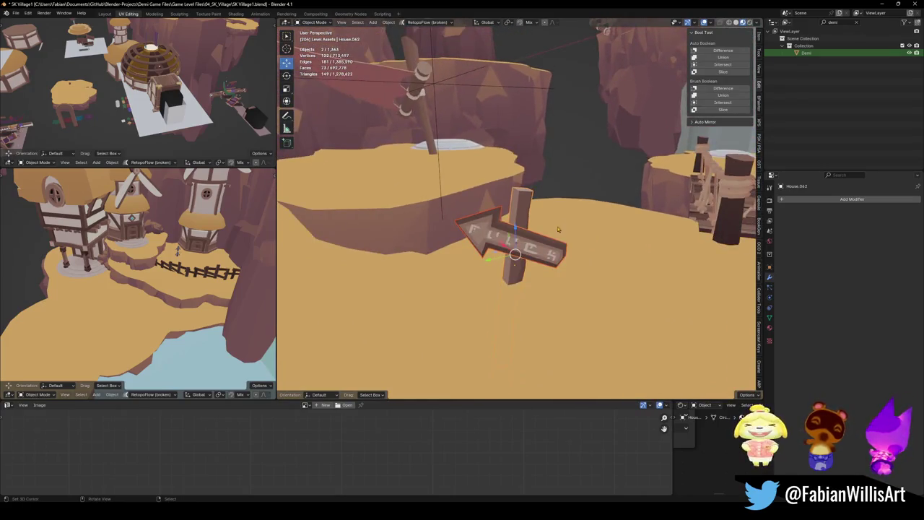
pyautogui.press('Delete')
pyautogui.hotkey('shift', '`')
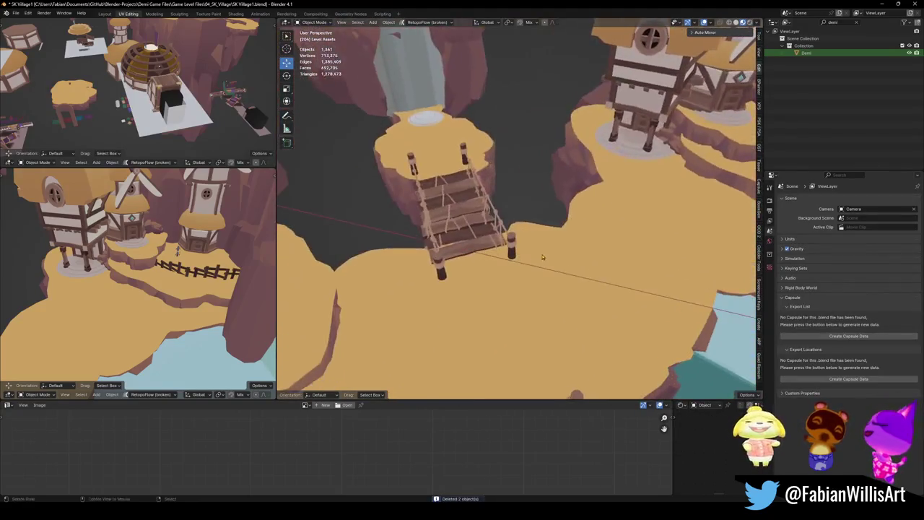
pyautogui.press('s')
pyautogui.hotkey('ctrl', 's')
# End the fly-through, select the round white plate, and orbit back over the village
pyautogui.press('w')
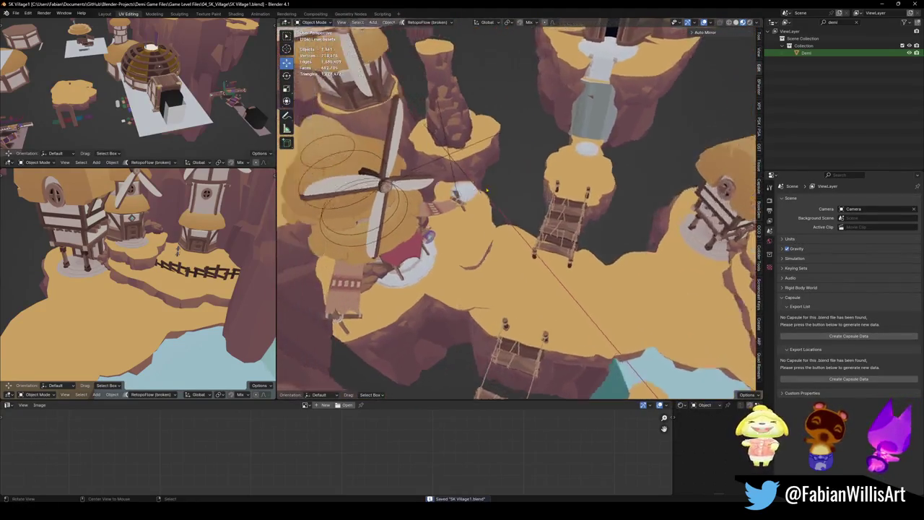
pyautogui.click(514, 205)
pyautogui.click(499, 195)
pyautogui.scroll(2, 499, 195)
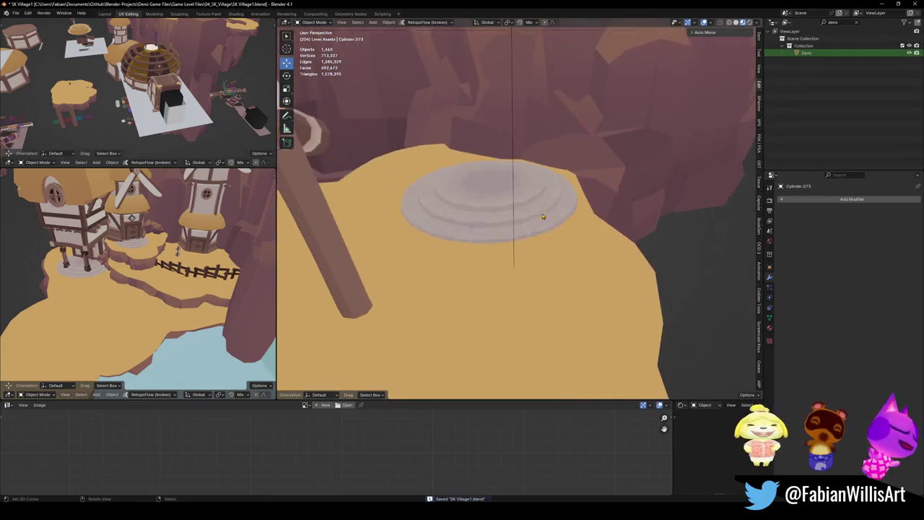
pyautogui.scroll(-2, 506, 196)
pyautogui.moveTo(505, 196)
pyautogui.mouseDown(button='middle')
pyautogui.moveTo(529, 201)
pyautogui.moveTo(606, 120)
pyautogui.mouseUp(button='middle')
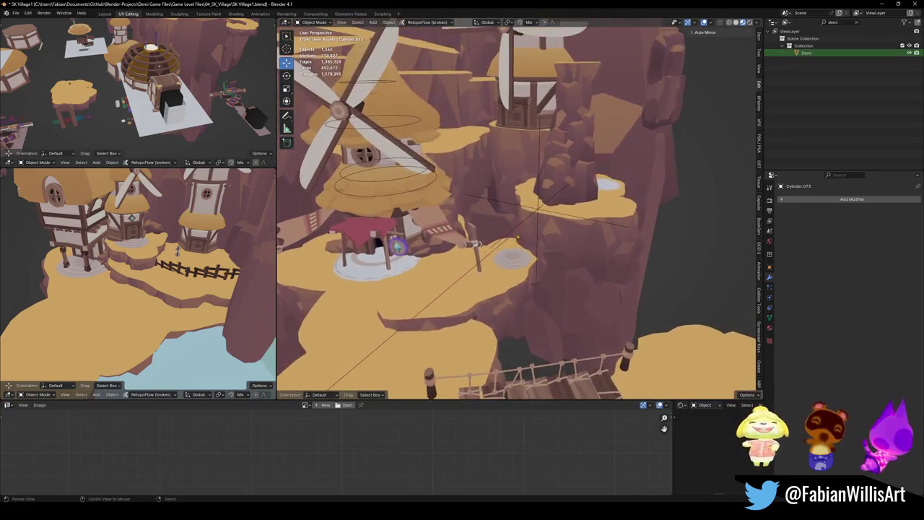
# Delete the small rock pillar beside the windmill and save the village file
pyautogui.click(606, 121)
pyautogui.press('KP_Decimal')
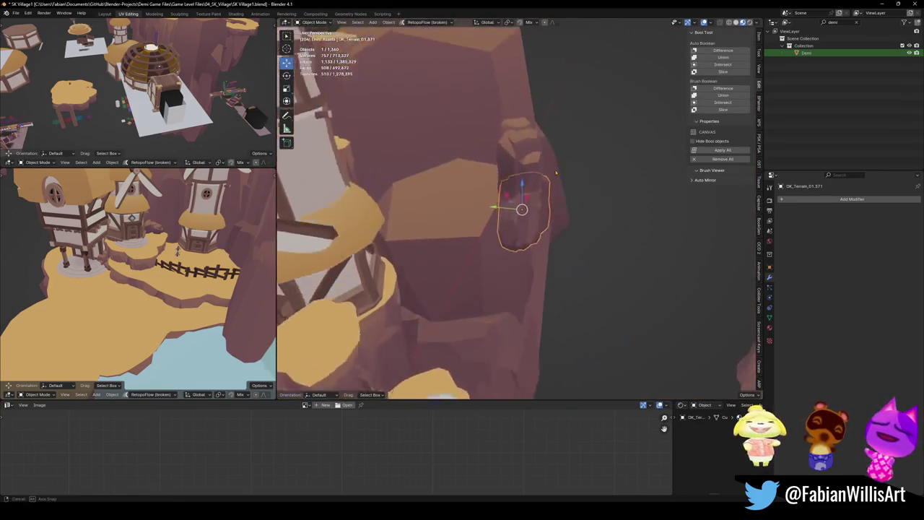
pyautogui.scroll(-3, 524, 171)
pyautogui.scroll(-3, 524, 171)
pyautogui.press('Delete')
pyautogui.moveTo(551, 192)
pyautogui.mouseDown(button='middle')
pyautogui.moveTo(507, 224)
pyautogui.moveTo(556, 249)
pyautogui.mouseUp(button='middle')
pyautogui.hotkey('ctrl', 's')
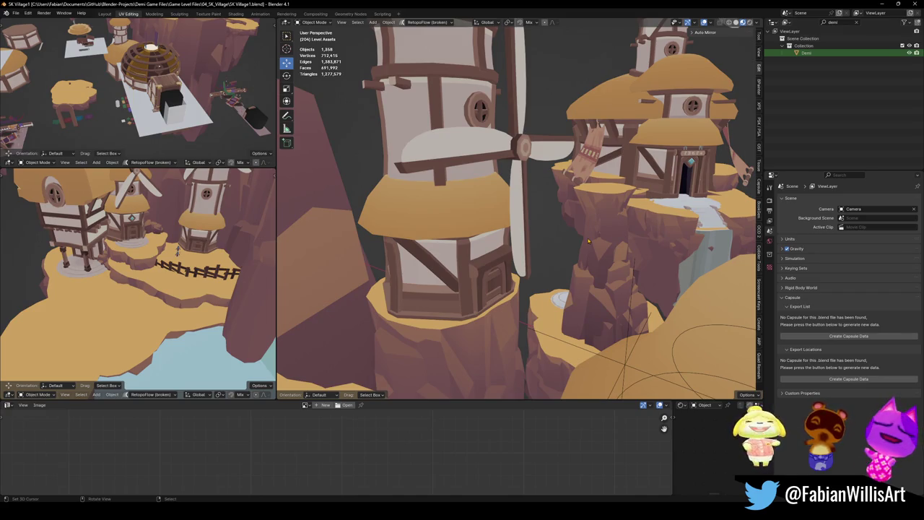
pyautogui.moveTo(623, 232); pyautogui.dragTo(558, 262, button='middle')
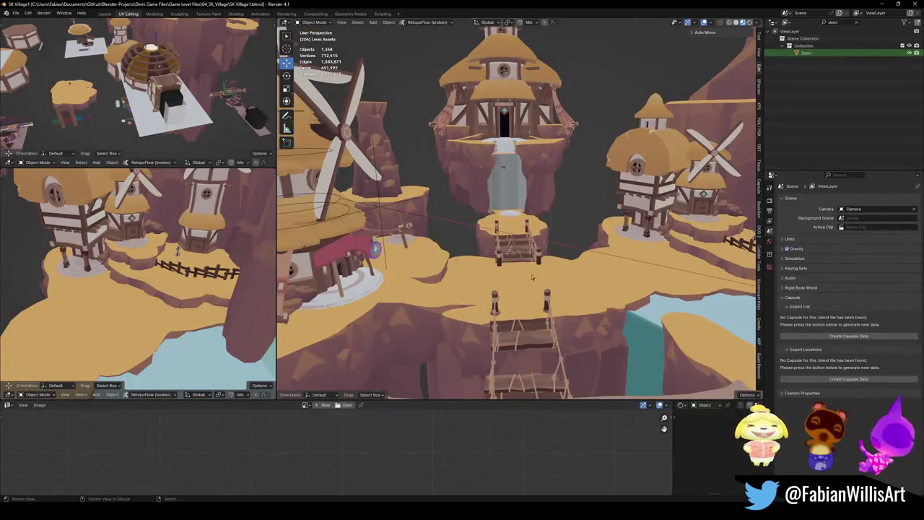
pyautogui.hotkey('alt', 'Tab')
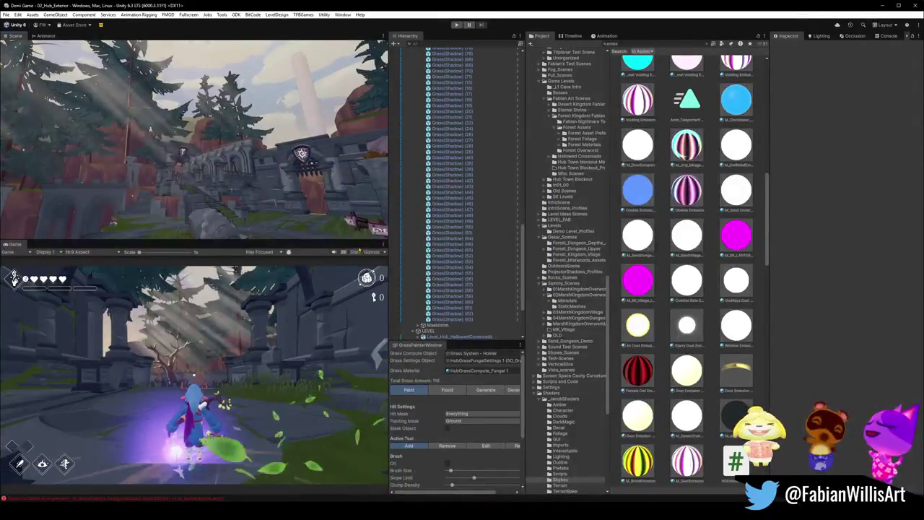
# Enable the scene-view overlays and load the 04_SK_Village scene
pyautogui.press('`')
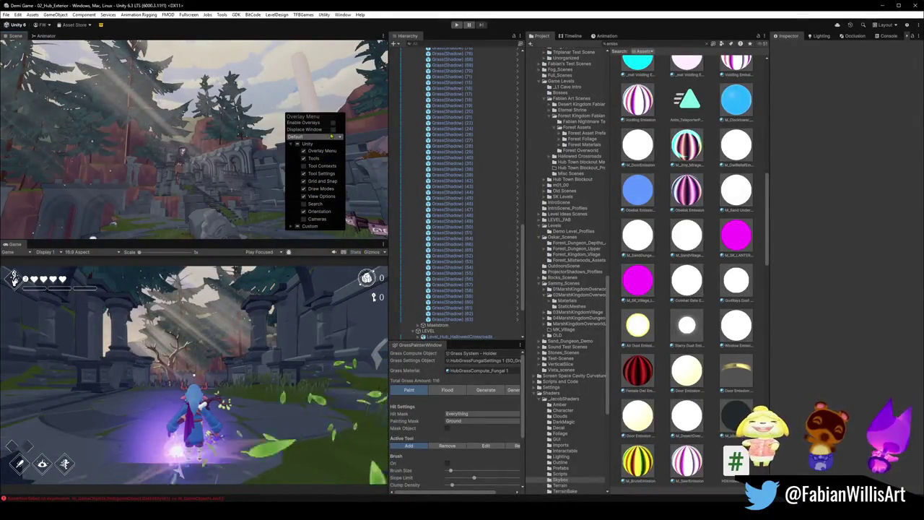
pyautogui.click(332, 124)
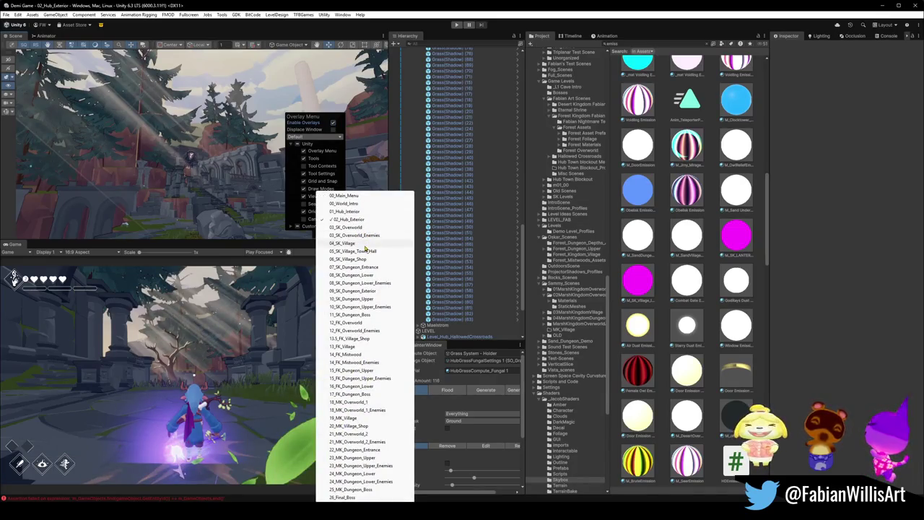
pyautogui.click(365, 244)
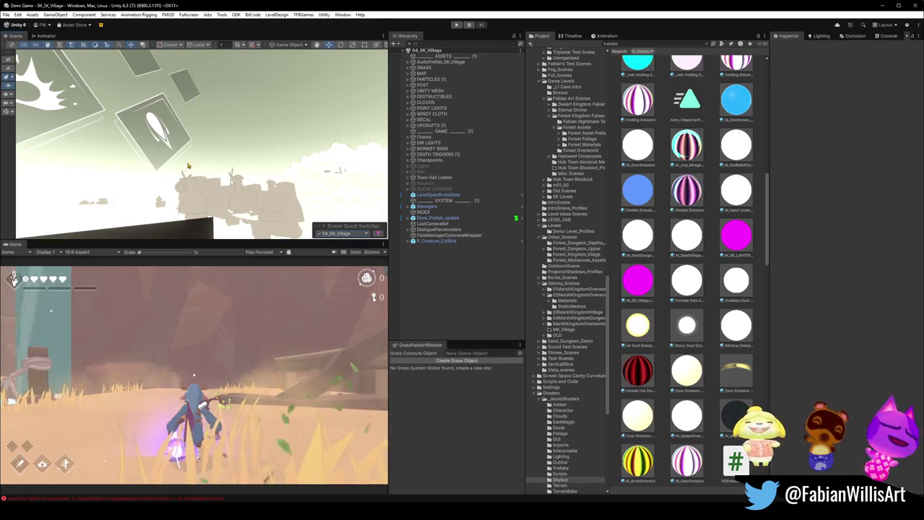
# Frame the Demi_Prefab_update player object and fly the camera out over the terrain
pyautogui.moveTo(221, 171); pyautogui.dragTo(213, 166, button='right')
pyautogui.click(437, 218)
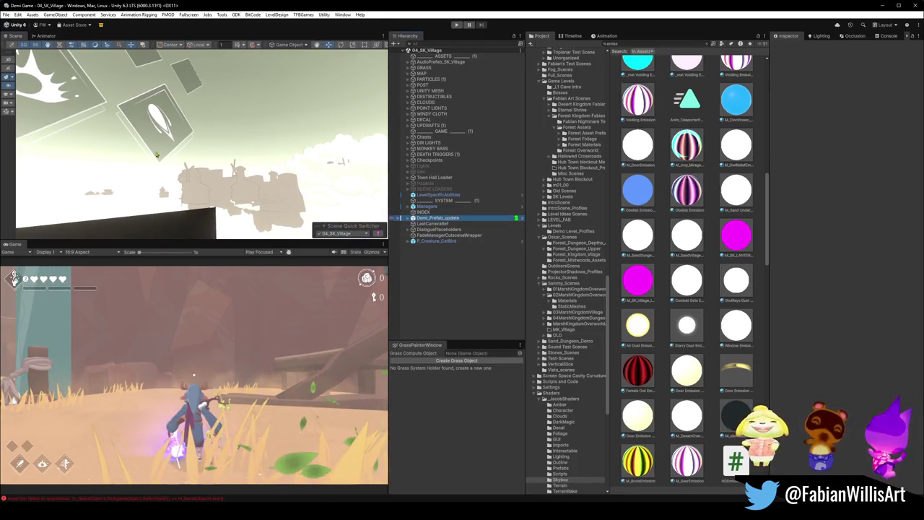
pyautogui.press('f')
pyautogui.press('z')
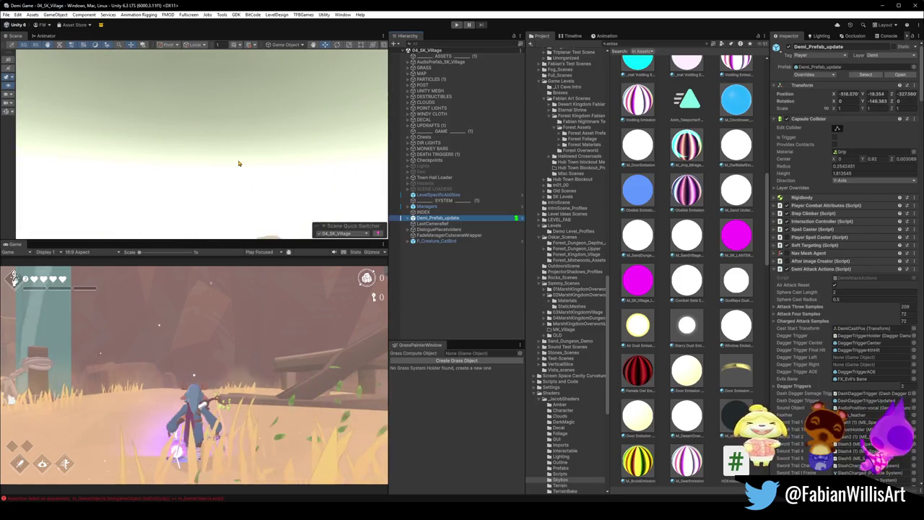
pyautogui.moveTo(239, 163)
pyautogui.mouseDown(button='right')
pyautogui.moveTo(257, 169)
pyautogui.moveTo(55, 152)
pyautogui.moveTo(243, 171)
pyautogui.moveTo(271, 132)
pyautogui.moveTo(264, 156)
pyautogui.moveTo(278, 148)
pyautogui.mouseUp(button='right')
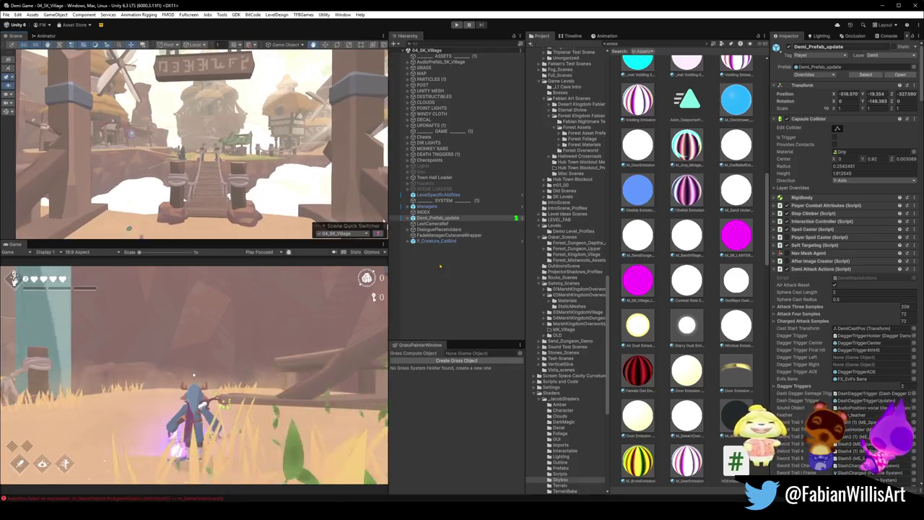
# Assign the Hub Reworked profile, found by searching 'hub', to the Post Cube Overworld volume
pyautogui.click(409, 84)
pyautogui.click(429, 90)
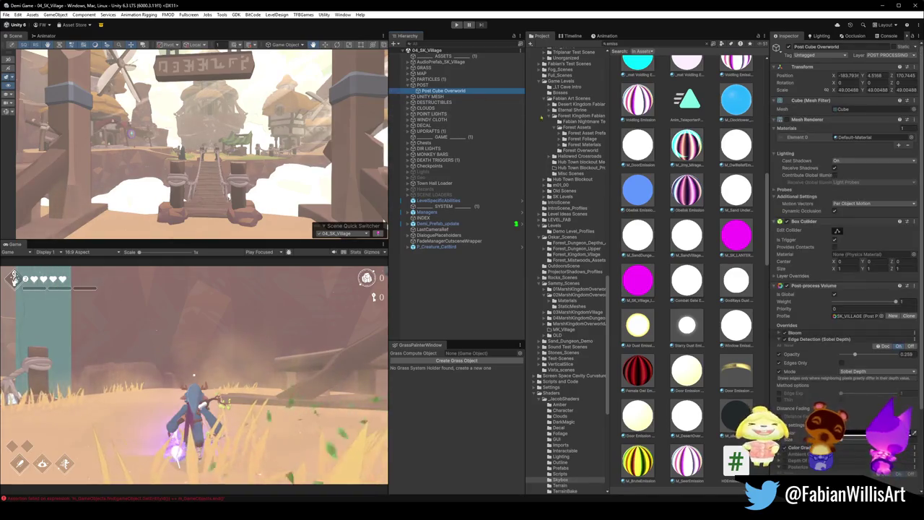
pyautogui.click(881, 316)
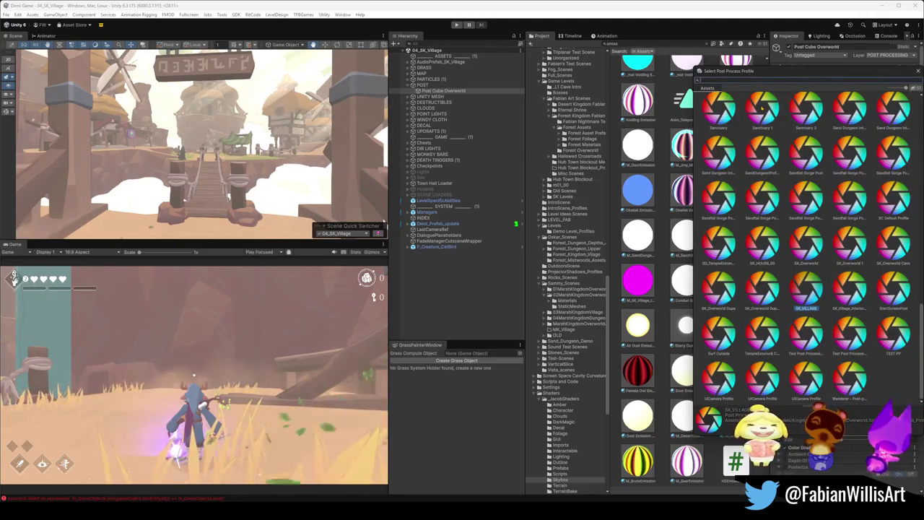
pyautogui.write('hub')
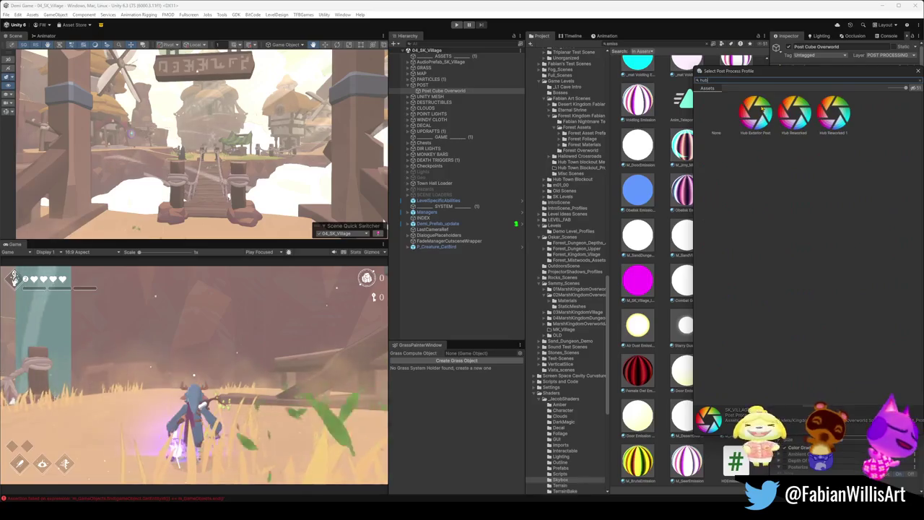
pyautogui.click(756, 112)
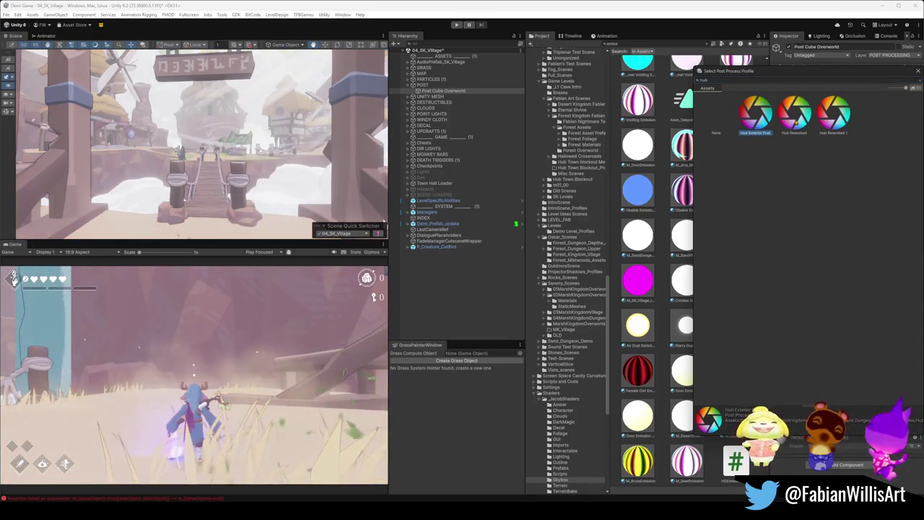
pyautogui.click(795, 123)
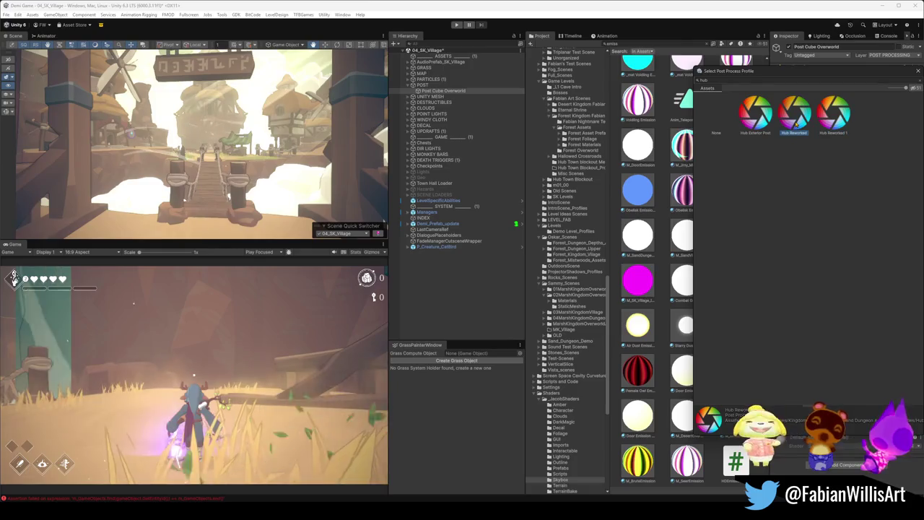
pyautogui.click(249, 125)
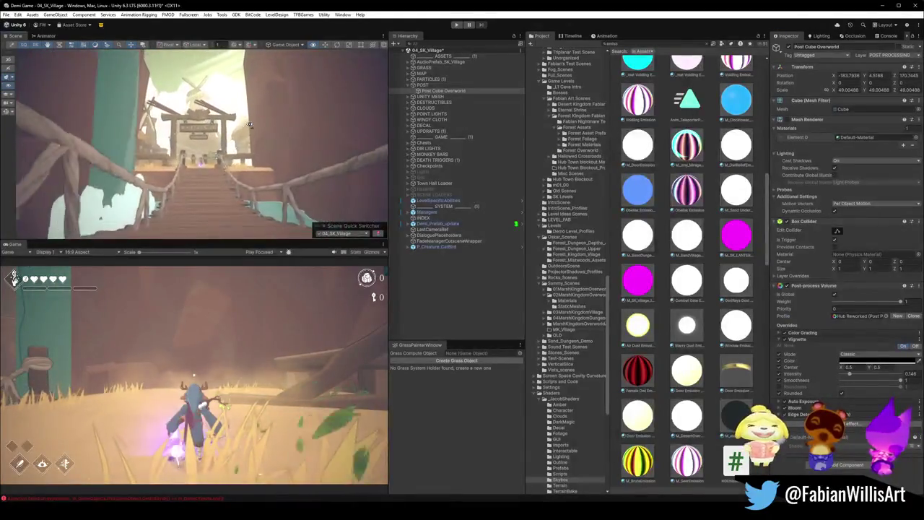
pyautogui.click(249, 125)
pyautogui.click(249, 125)
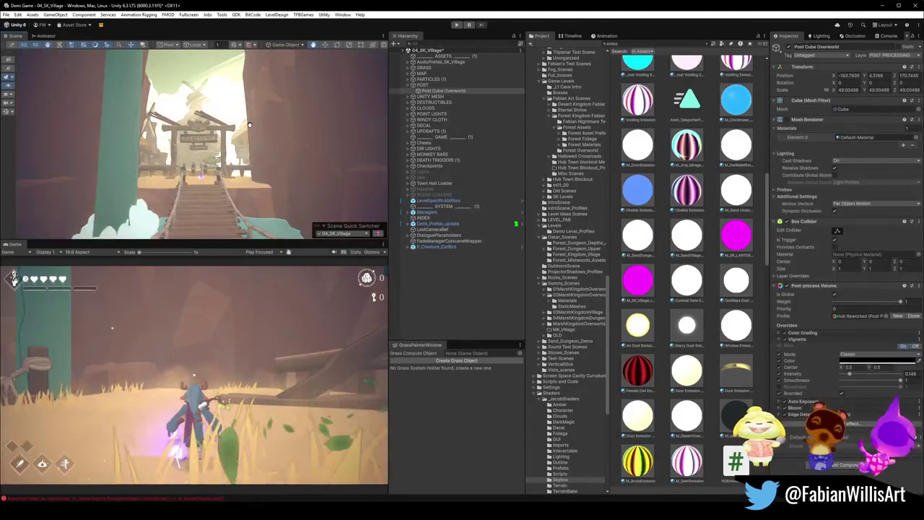
pyautogui.moveTo(296, 158)
pyautogui.mouseDown(button='right')
pyautogui.moveTo(376, 167)
pyautogui.moveTo(189, 157)
pyautogui.moveTo(111, 171)
pyautogui.moveTo(273, 185)
pyautogui.moveTo(256, 186)
pyautogui.mouseUp(button='right')
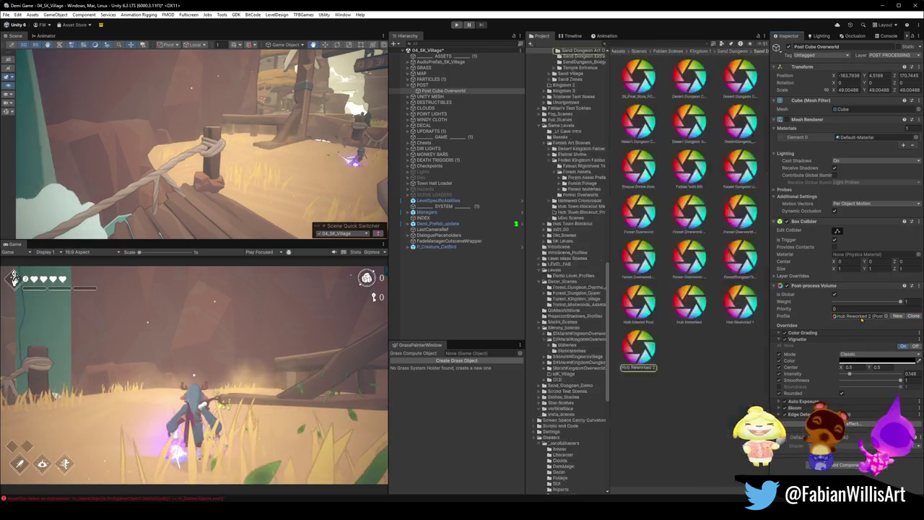
# Rename the Hub Reworked 2 profile asset to SK Village Post and return to Blender
pyautogui.click(859, 315)
pyautogui.click(641, 365)
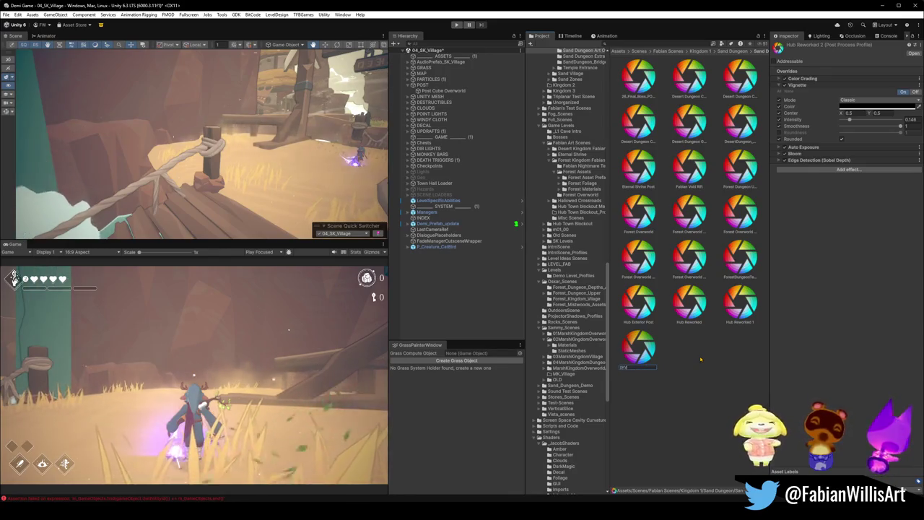
pyautogui.write('SK_V')
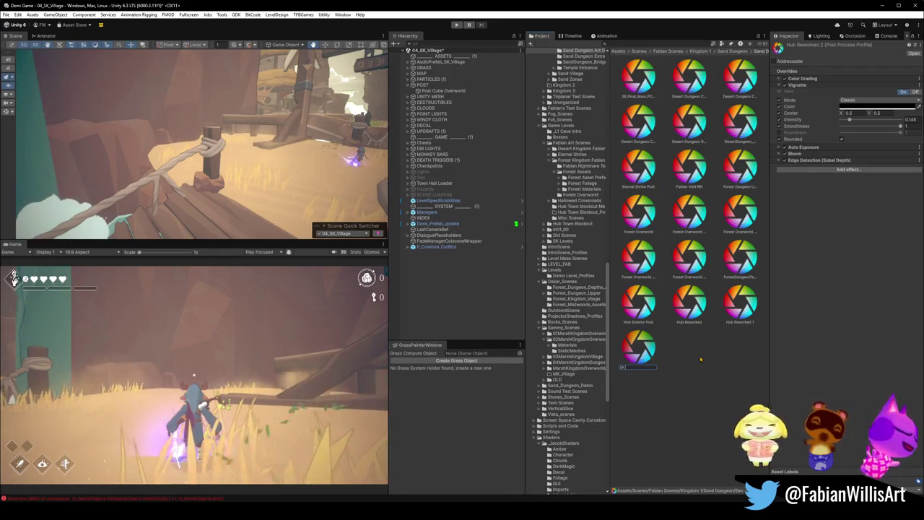
pyautogui.write('_Village P')
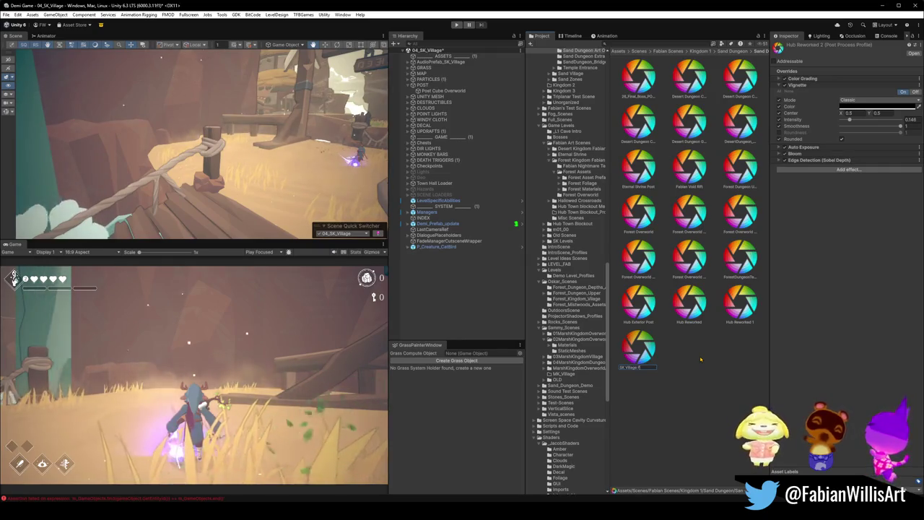
pyautogui.write('ost')
pyautogui.press('Return')
pyautogui.click(700, 359)
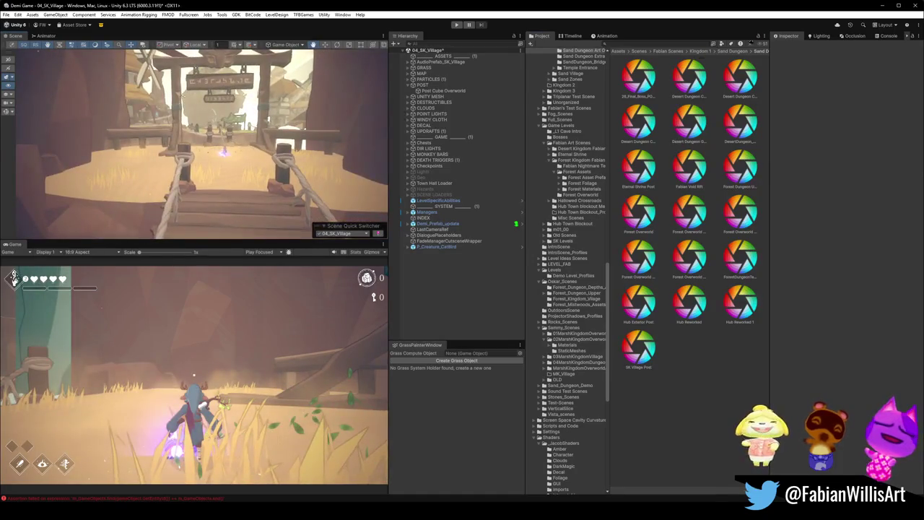
pyautogui.click(881, 6)
pyautogui.moveTo(520, 209)
pyautogui.mouseDown(button='middle')
pyautogui.moveTo(510, 181)
pyautogui.moveTo(506, 246)
pyautogui.mouseUp(button='middle')
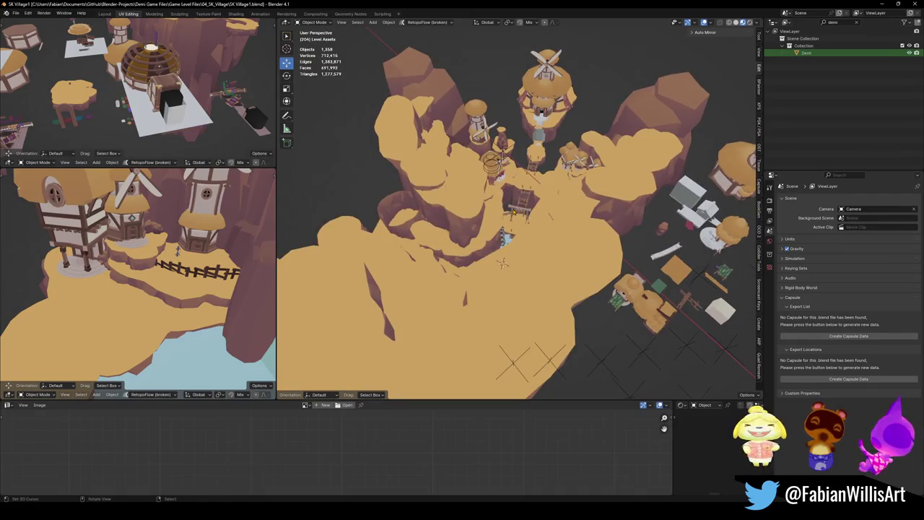
# Select and delete the tall checkered pillar beside the rope bridge
pyautogui.press('KP_7')
pyautogui.scroll(3, 505, 181)
pyautogui.scroll(2, 495, 146)
pyautogui.moveTo(495, 147)
pyautogui.mouseDown(button='middle')
pyautogui.moveTo(549, 258)
pyautogui.moveTo(525, 229)
pyautogui.moveTo(535, 383)
pyautogui.mouseUp(button='middle')
pyautogui.scroll(2, 550, 258)
pyautogui.click(525, 229)
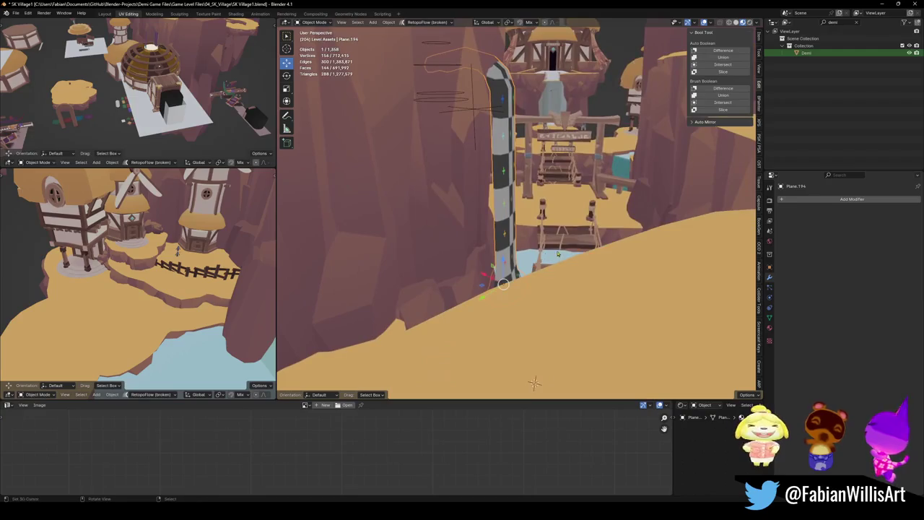
pyautogui.moveTo(557, 253); pyautogui.dragTo(548, 224, button='middle')
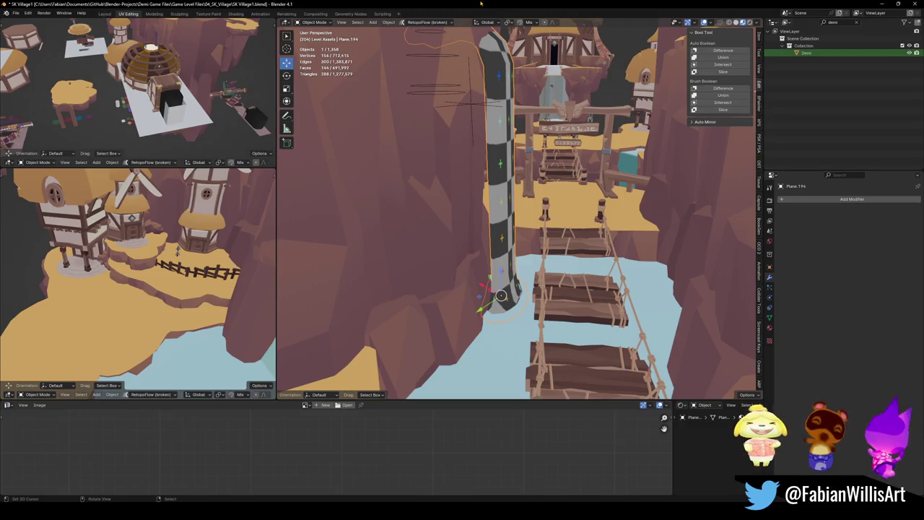
pyautogui.moveTo(520, 239); pyautogui.dragTo(507, 226, button='middle')
pyautogui.press('Delete')
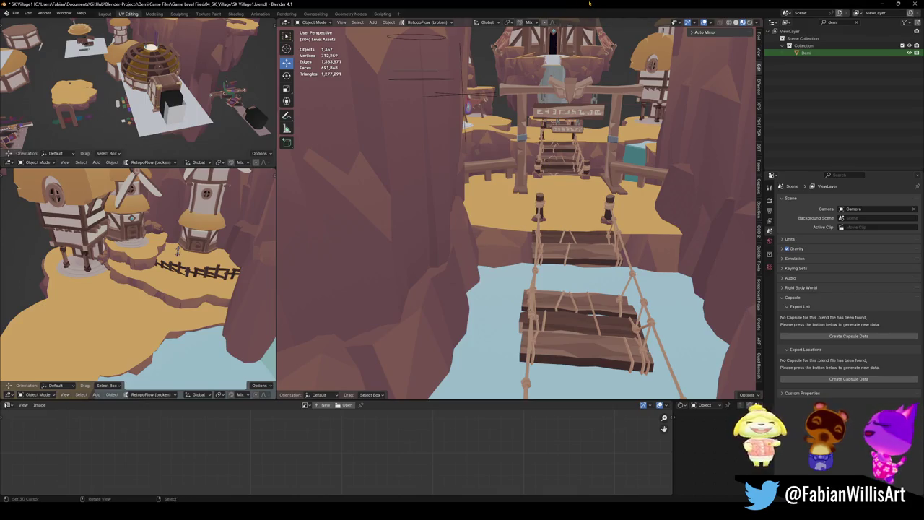
# Fly toward the gate and village, then view the level from Top view, zoomed out
pyautogui.hotkey('shift', '`')
pyautogui.press('w')
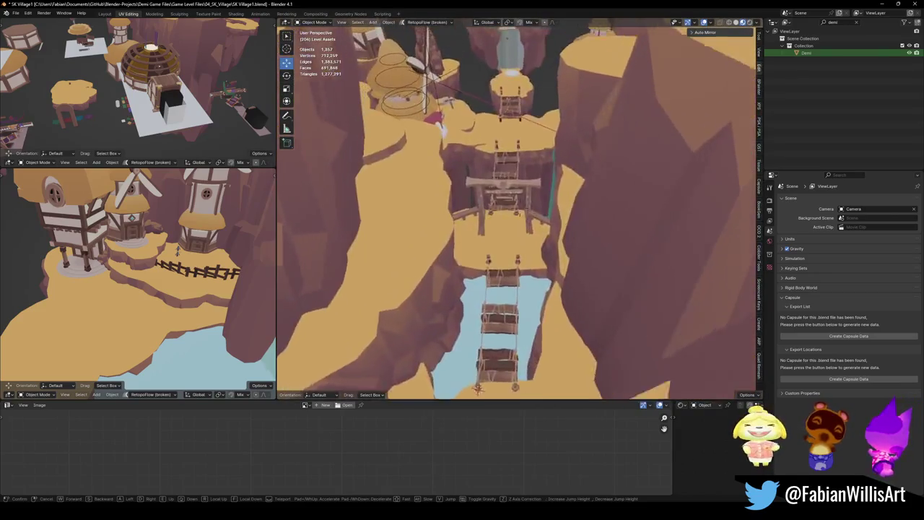
pyautogui.press('Return')
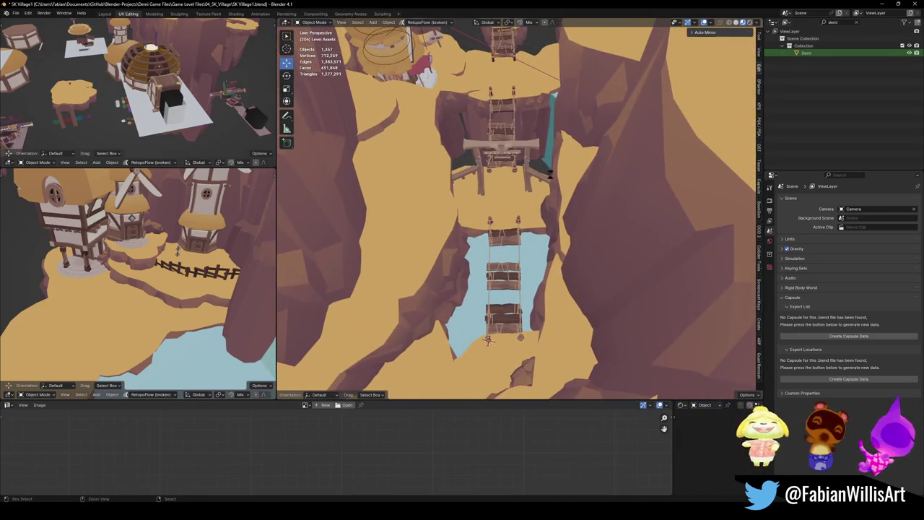
pyautogui.press('KP_7')
pyautogui.scroll(-4, 516, 210)
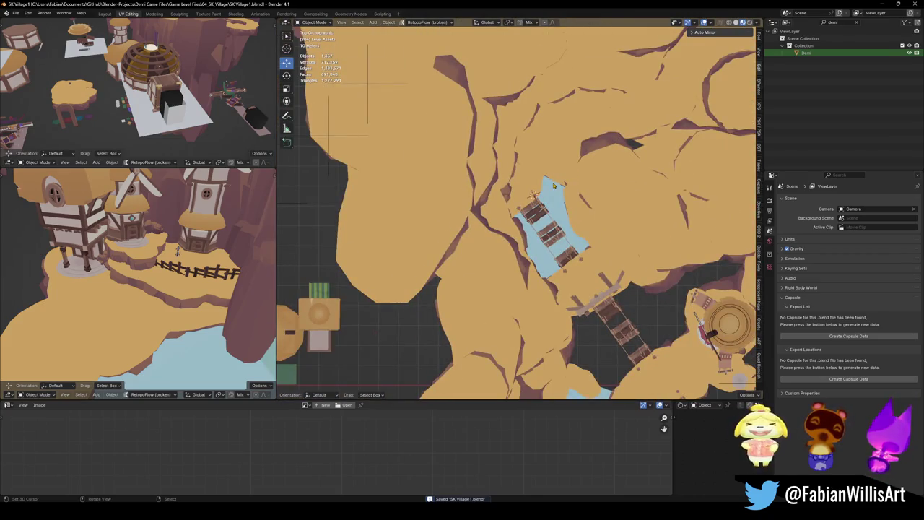
# Switch to Solid shading, then rotate and move the rock slab near the ladder
pyautogui.click(595, 182)
pyautogui.scroll(2, 525, 177)
pyautogui.scroll(1, 525, 177)
pyautogui.scroll(1, 525, 177)
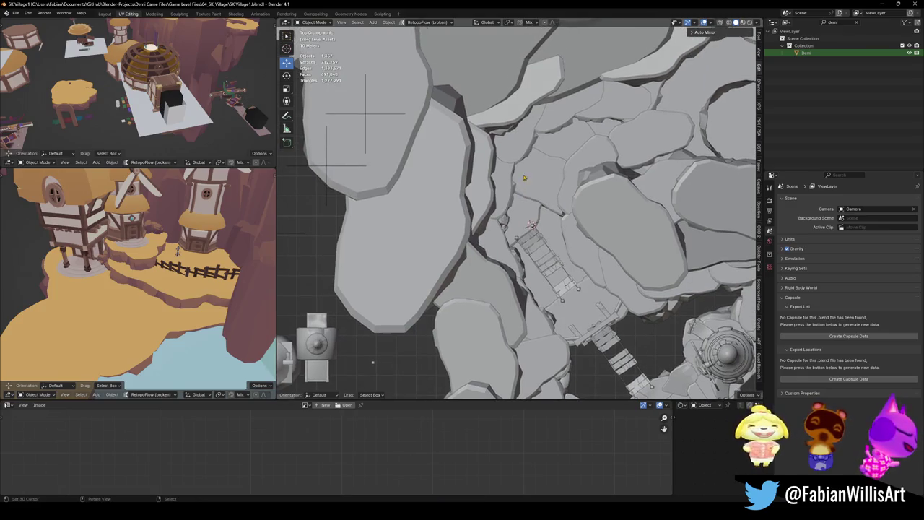
pyautogui.click(559, 187)
pyautogui.press('r')
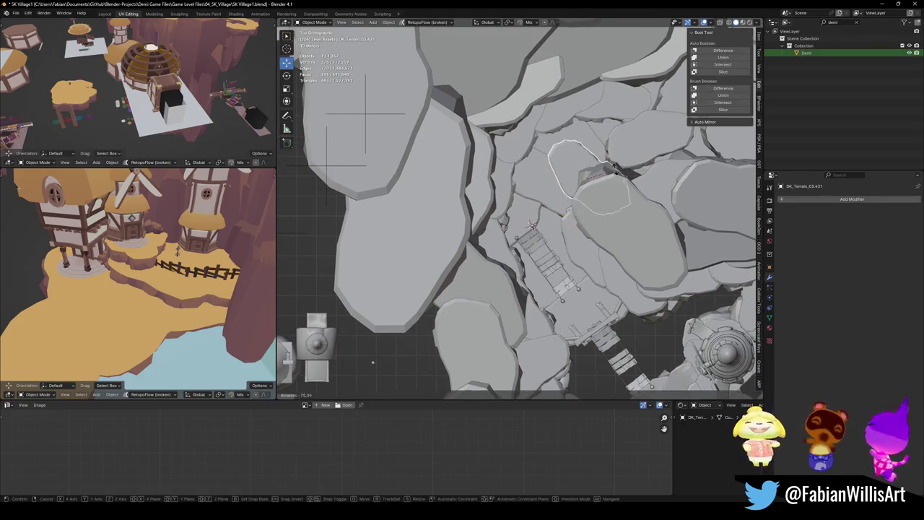
pyautogui.click(625, 203)
pyautogui.press('g')
pyautogui.click(606, 206)
pyautogui.hotkey('alt', 'a')
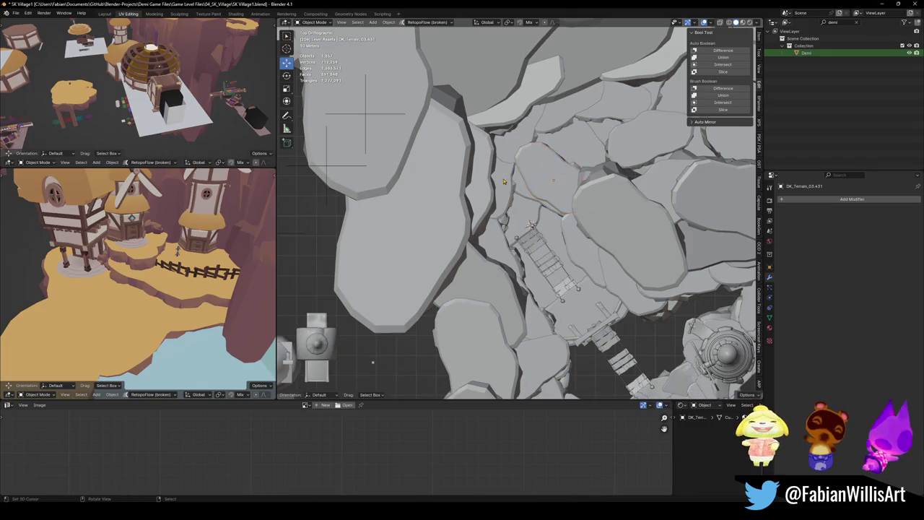
# Rotate and reposition the rock left of the ladder against the cliff edge
pyautogui.press('r')
pyautogui.click(559, 195)
pyautogui.press('g')
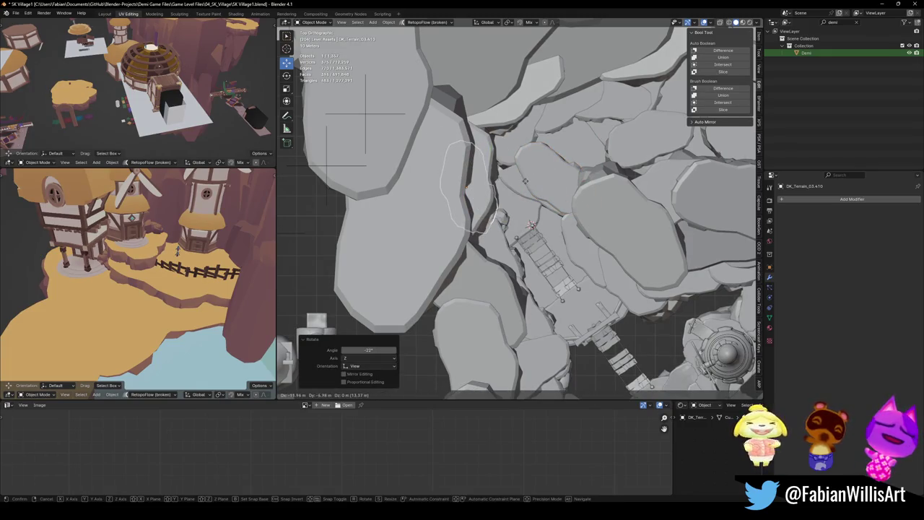
pyautogui.click(531, 185)
pyautogui.press('r')
pyautogui.click(548, 207)
pyautogui.hotkey('alt', 'a')
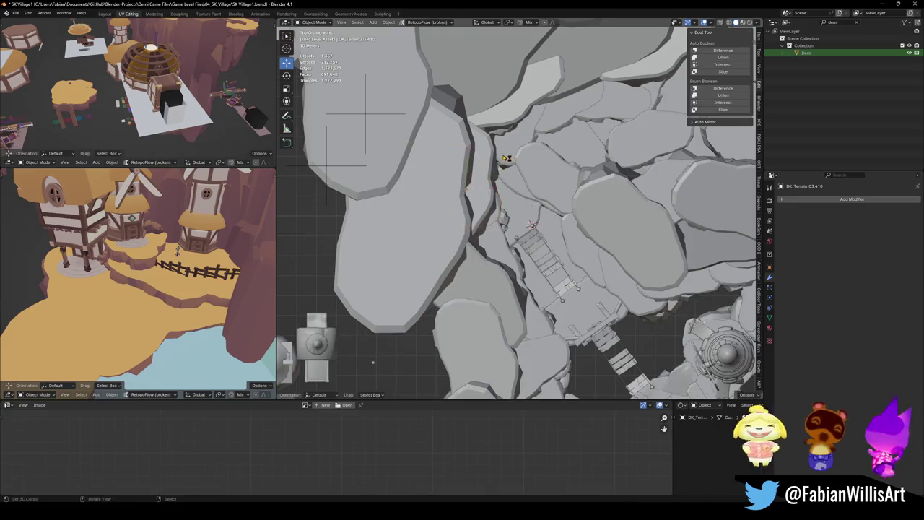
# Rotate the upper-edge rock and turn the large slab about 44 degrees into place
pyautogui.press('r')
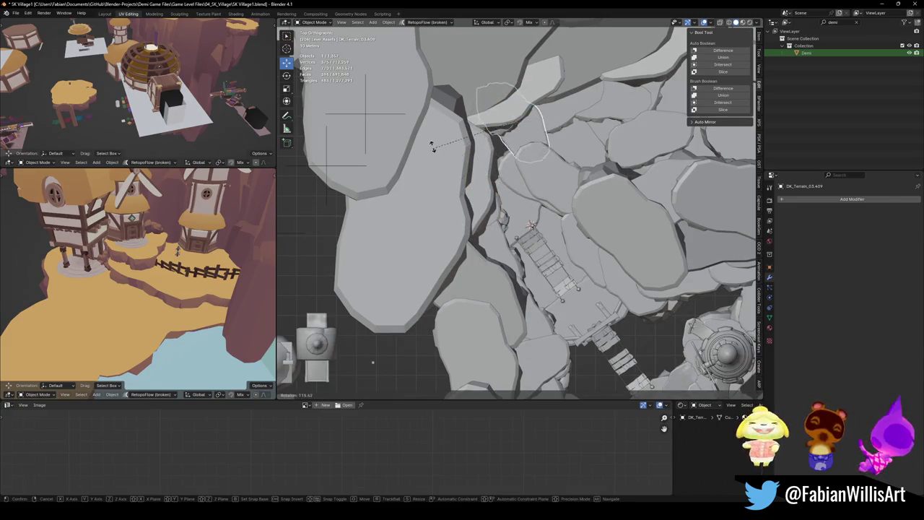
pyautogui.click(432, 146)
pyautogui.scroll(-2, 432, 146)
pyautogui.press('r')
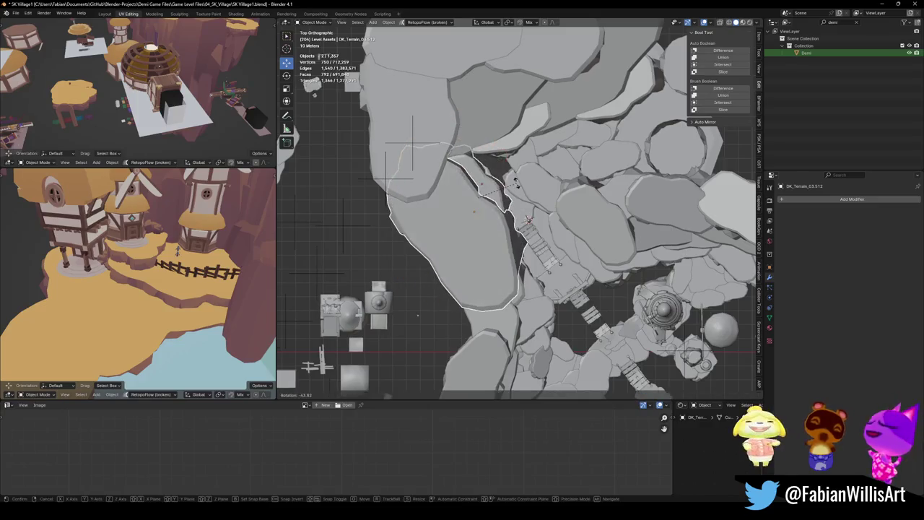
pyautogui.press('Return')
pyautogui.press('g')
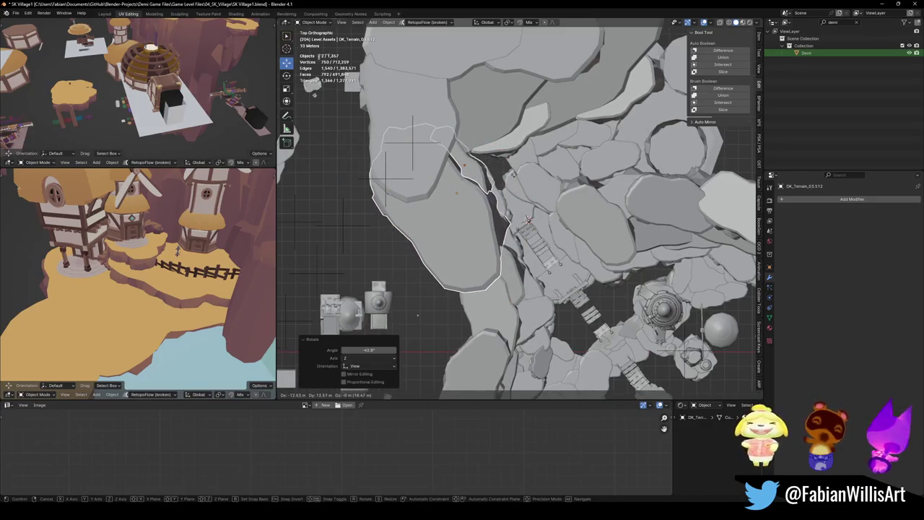
pyautogui.click(389, 394)
pyautogui.click(514, 189)
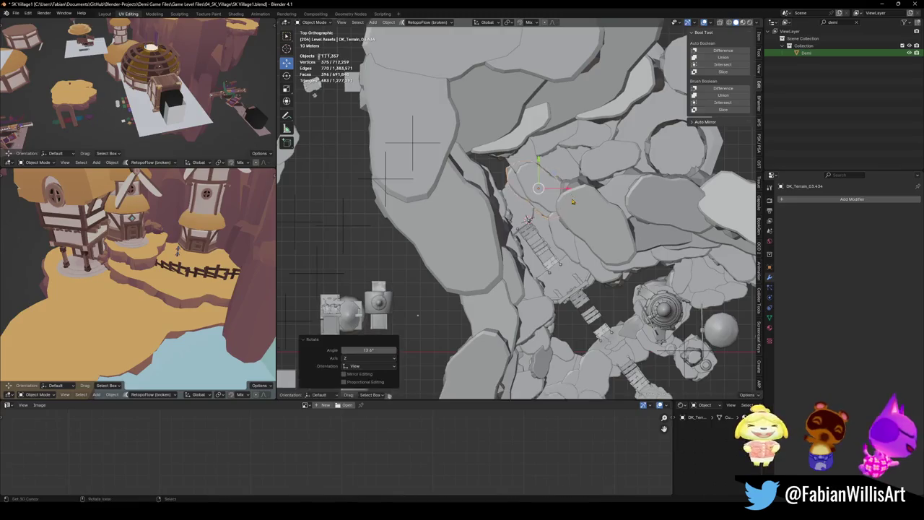
pyautogui.scroll(-3, 493, 132)
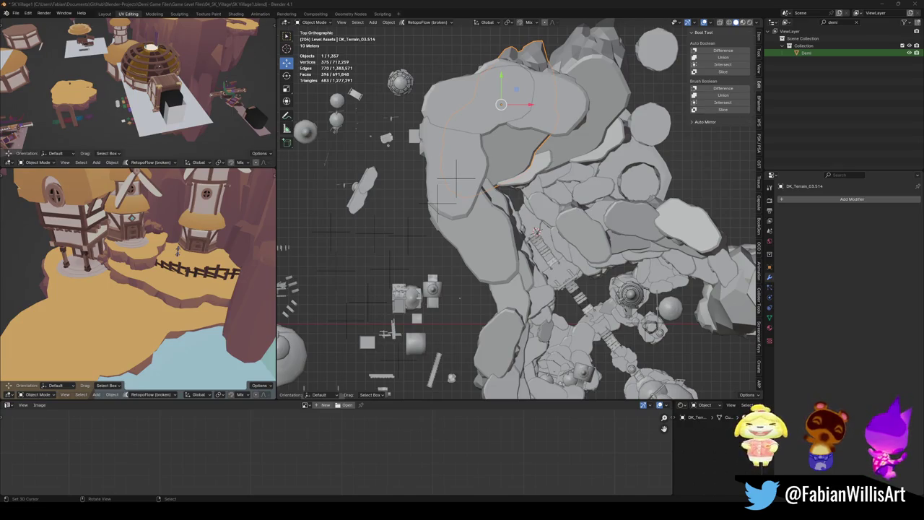
pyautogui.scroll(2, 501, 197)
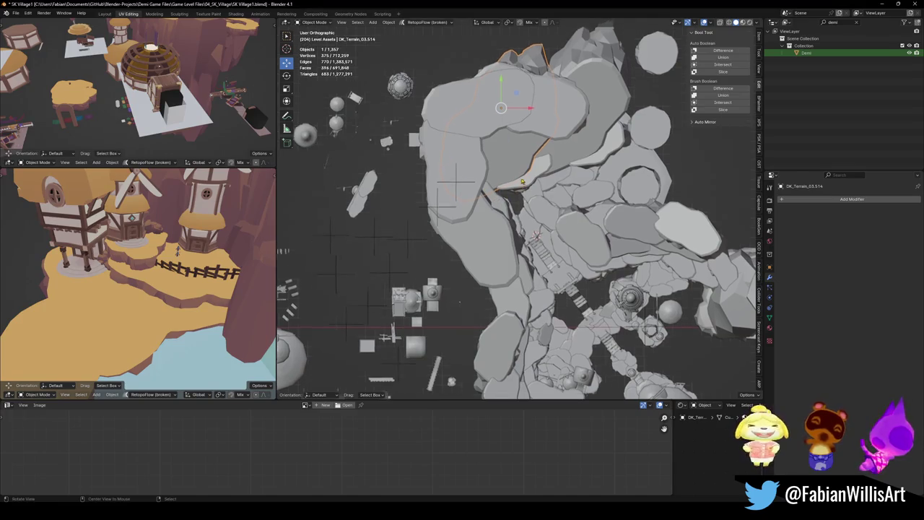
# Duplicate a face of the canyon floor terrain and separate it into its own object
pyautogui.scroll(3, 501, 197)
pyautogui.scroll(2, 501, 196)
pyautogui.moveTo(501, 197)
pyautogui.mouseDown(button='middle')
pyautogui.moveTo(551, 234)
pyautogui.moveTo(549, 217)
pyautogui.moveTo(524, 252)
pyautogui.moveTo(523, 222)
pyautogui.mouseUp(button='middle')
pyautogui.scroll(3, 546, 219)
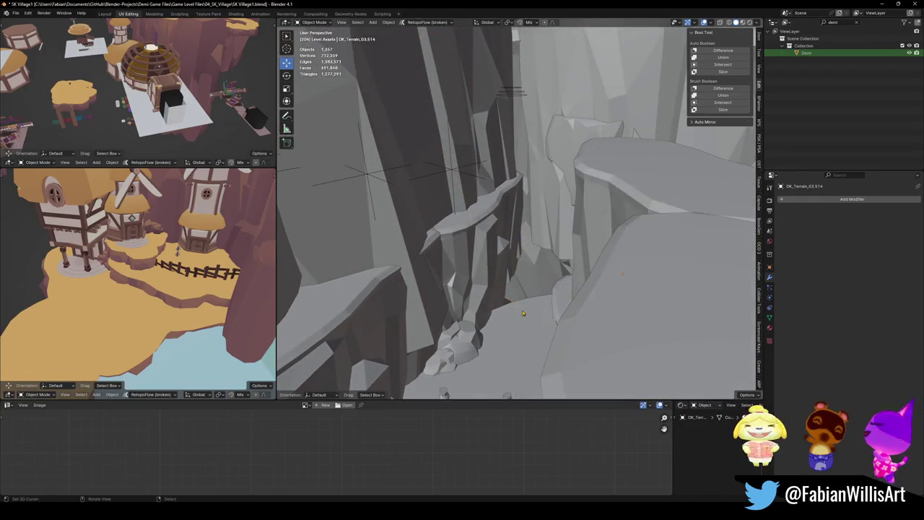
pyautogui.click(523, 313)
pyautogui.press('Tab')
pyautogui.press('KP_Decimal')
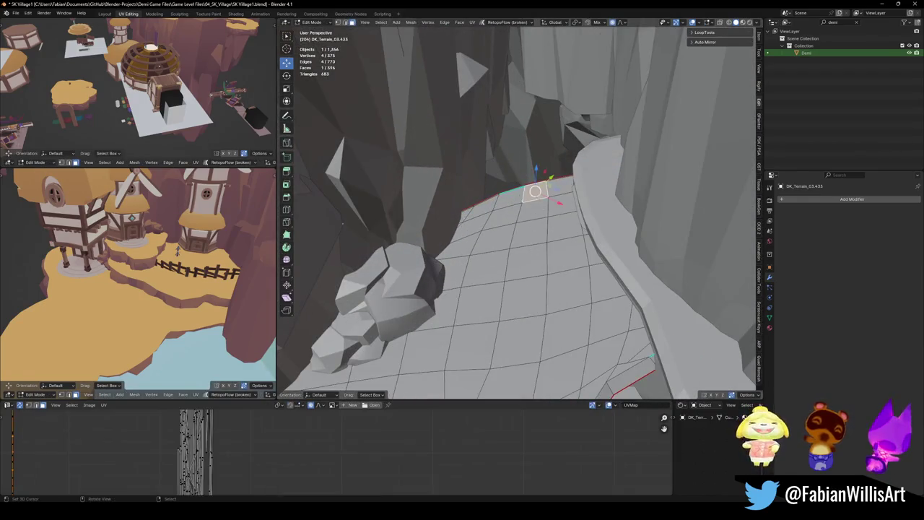
pyautogui.hotkey('shift', 'd')
pyautogui.press('Escape')
pyautogui.press('p')
pyautogui.click(538, 283)
pyautogui.press('Tab')
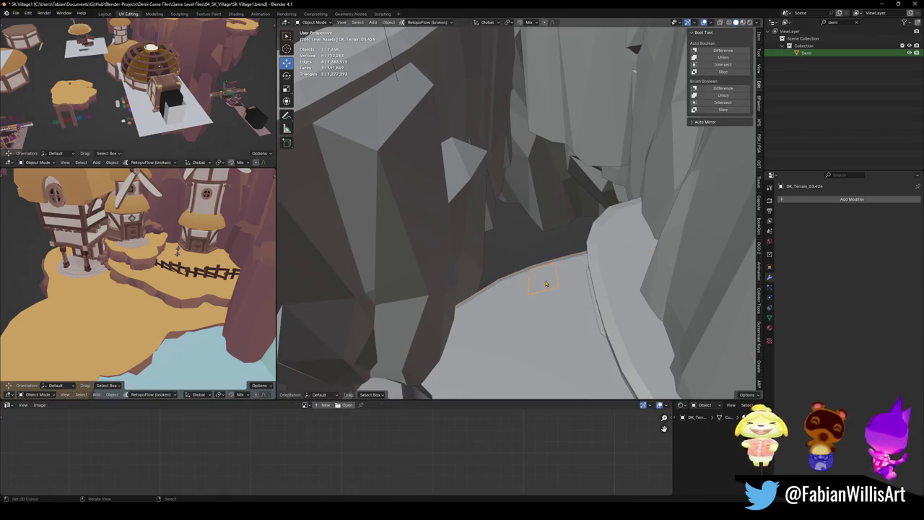
# Stretch the new face wider along the cliff base and raise its top edge vertically
pyautogui.press('Tab')
pyautogui.press('s')
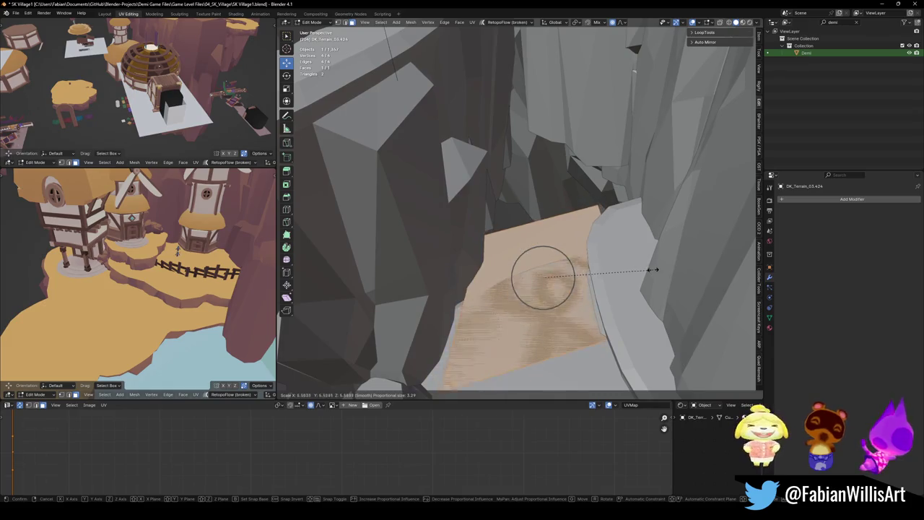
pyautogui.click(652, 268)
pyautogui.moveTo(652, 267); pyautogui.dragTo(549, 252, button='middle')
pyautogui.press('s')
pyautogui.click(583, 275)
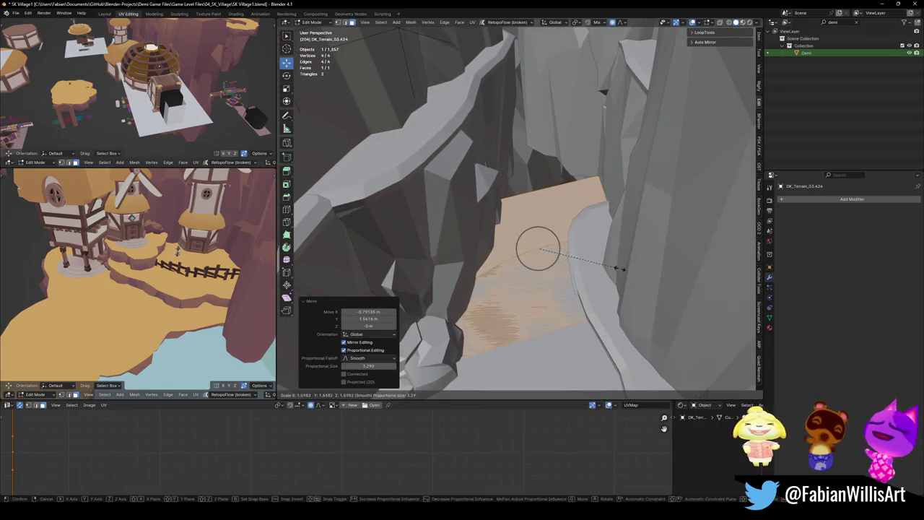
pyautogui.click(549, 189)
pyautogui.press('g')
pyautogui.press('z')
pyautogui.click(533, 51)
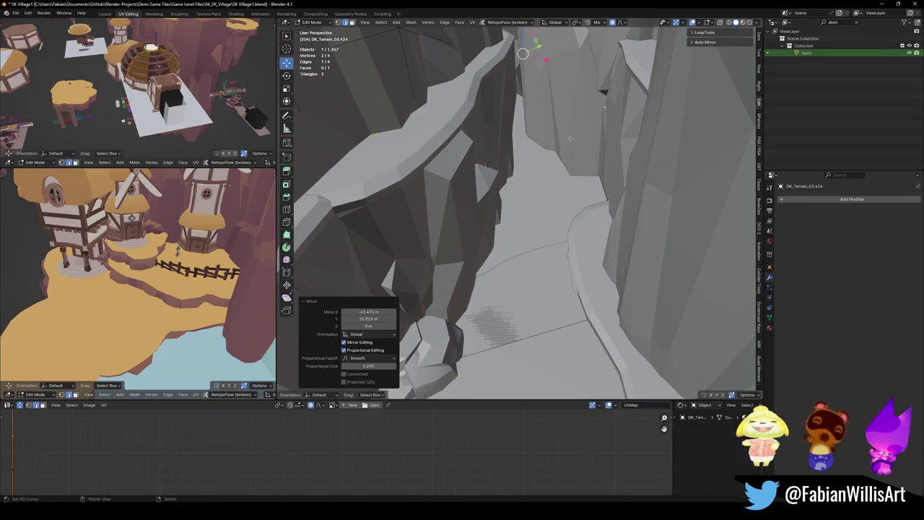
# Rescale the ledge face, scale it vertically, and return to Object Mode
pyautogui.hotkey('alt', 'a')
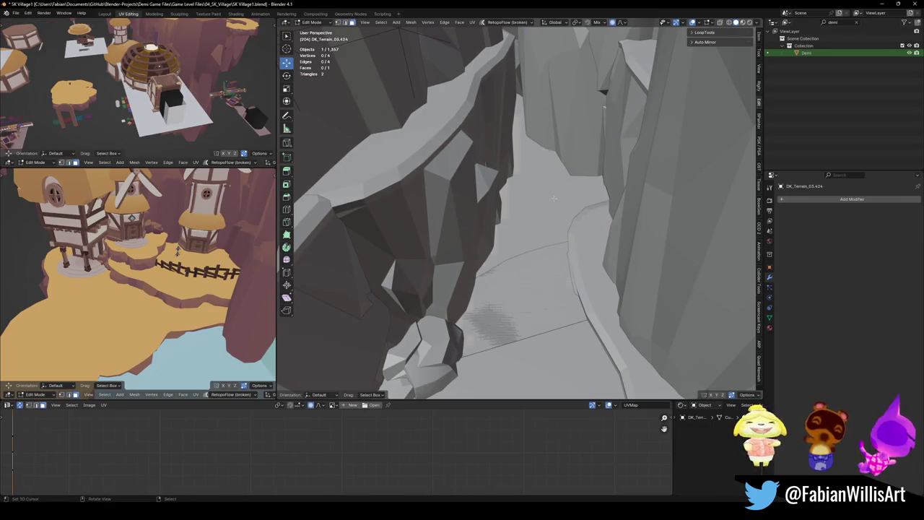
pyautogui.click(554, 198)
pyautogui.press('s')
pyautogui.click(528, 126)
pyautogui.press('s')
pyautogui.hotkey('shift', 'z')
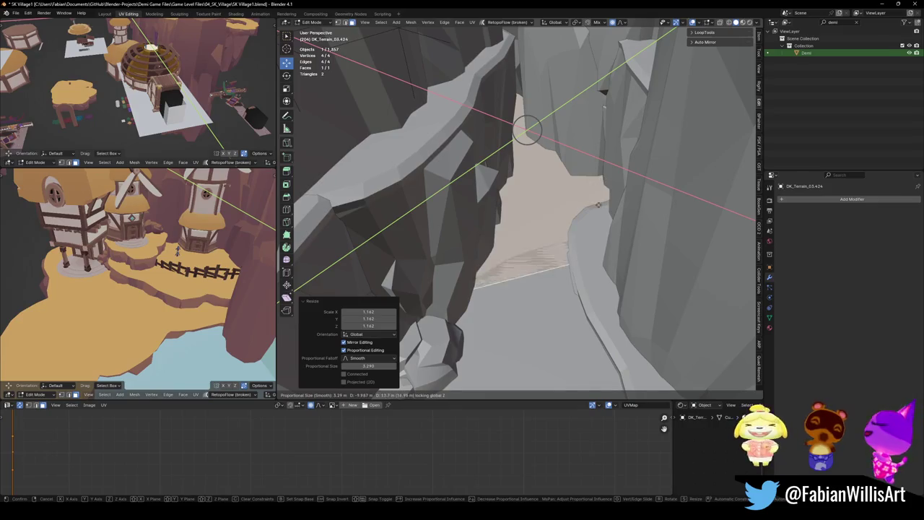
pyautogui.click(527, 126)
pyautogui.moveTo(527, 127)
pyautogui.mouseDown(button='middle')
pyautogui.moveTo(543, 200)
pyautogui.moveTo(560, 227)
pyautogui.moveTo(541, 212)
pyautogui.moveTo(621, 234)
pyautogui.mouseUp(button='middle')
pyautogui.hotkey('ctrl', 'Tab')
pyautogui.click(561, 219)
pyautogui.click(621, 235)
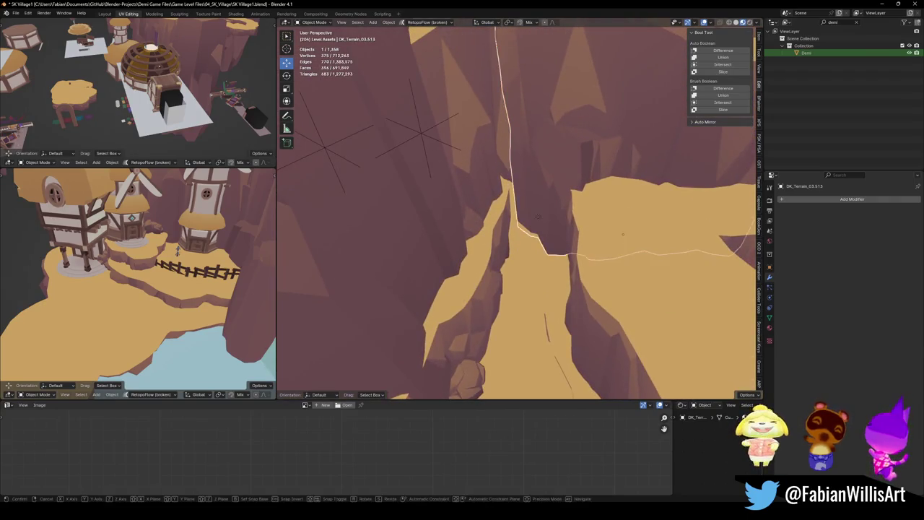
# Slide two canyon terrain pieces horizontally, then delete the second one
pyautogui.press('g')
pyautogui.hotkey('shift', 'z')
pyautogui.click(636, 231)
pyautogui.click(608, 159)
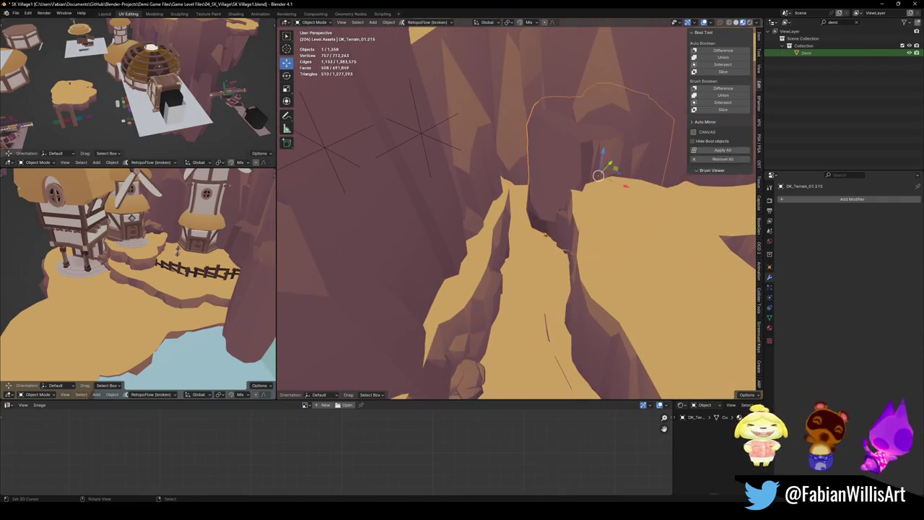
pyautogui.press('g')
pyautogui.hotkey('shift', 'z')
pyautogui.click(568, 235)
pyautogui.press('Delete')
# Slide terrain piece DK_Terrain_03.514 horizontally, then walk through the canyon to inspect it
pyautogui.moveTo(583, 222)
pyautogui.mouseDown(button='middle')
pyautogui.moveTo(550, 241)
pyautogui.moveTo(660, 256)
pyautogui.mouseUp(button='middle')
pyautogui.click(660, 255)
pyautogui.press('g')
pyautogui.hotkey('shift', 'z')
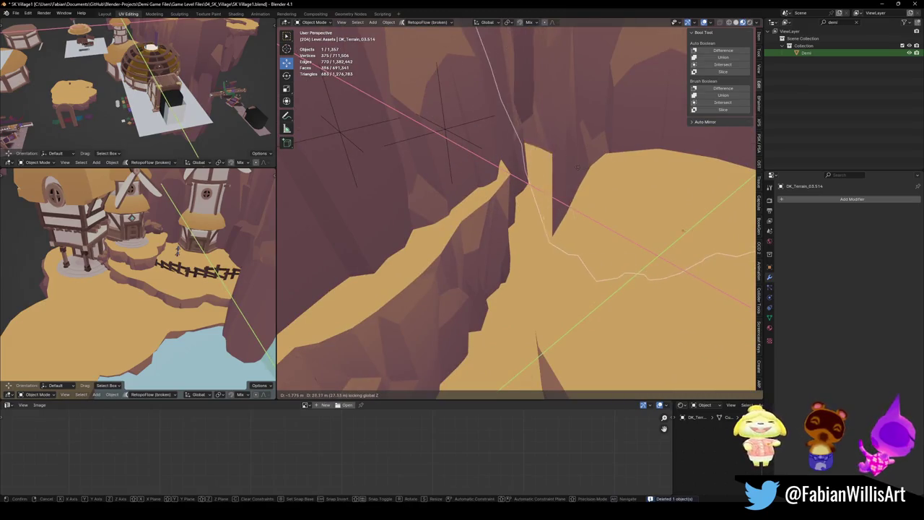
pyautogui.click(572, 166)
pyautogui.moveTo(572, 166)
pyautogui.mouseDown(button='middle')
pyautogui.moveTo(527, 213)
pyautogui.moveTo(532, 248)
pyautogui.mouseUp(button='middle')
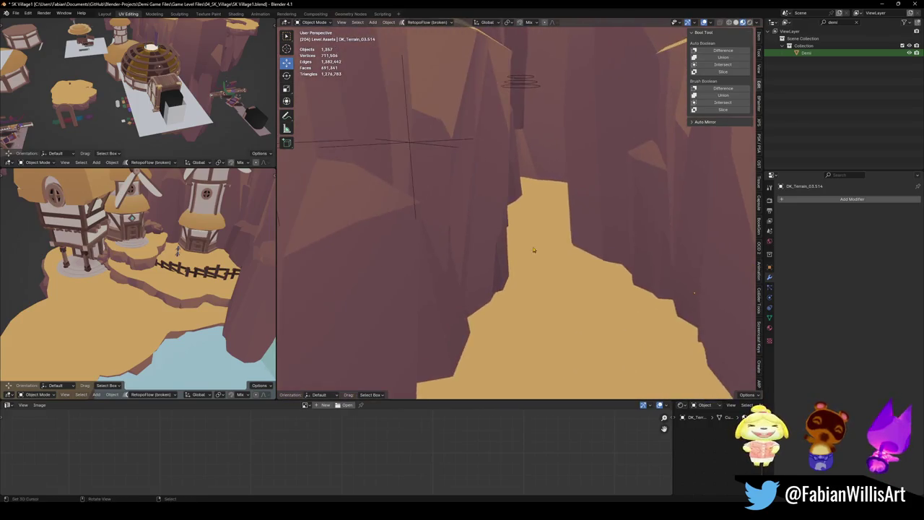
pyautogui.hotkey('shift', '`')
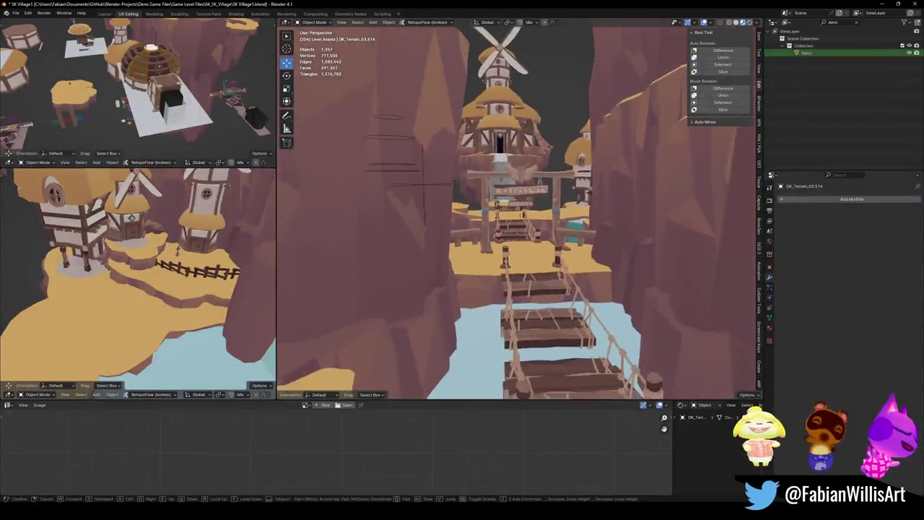
pyautogui.press('s')
pyautogui.press('s')
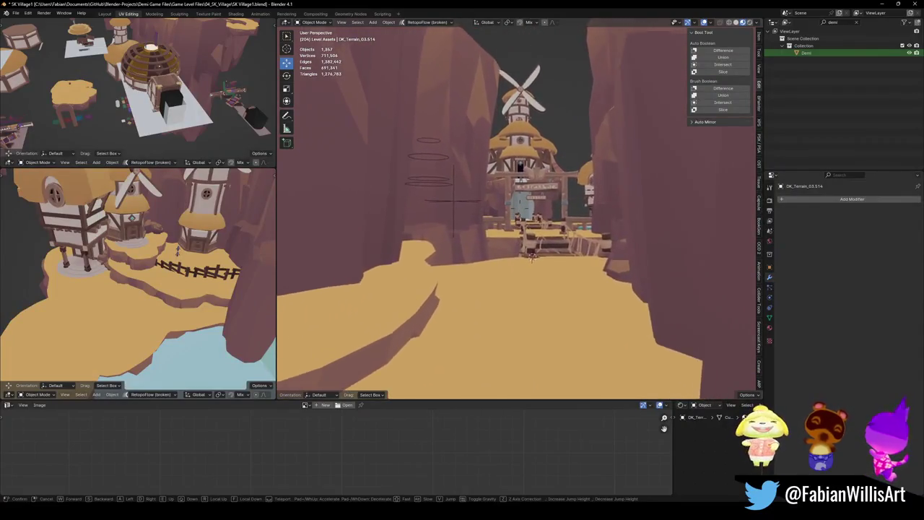
pyautogui.press('w')
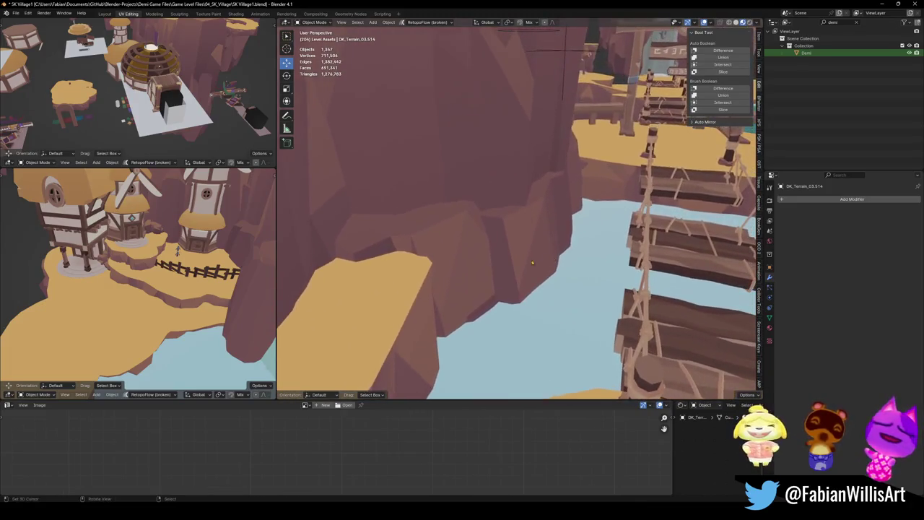
# Move the rock beside the rope bridge vertically and rescale its height along Z
pyautogui.click(519, 208)
pyautogui.click(427, 305)
pyautogui.press('g')
pyautogui.press('z')
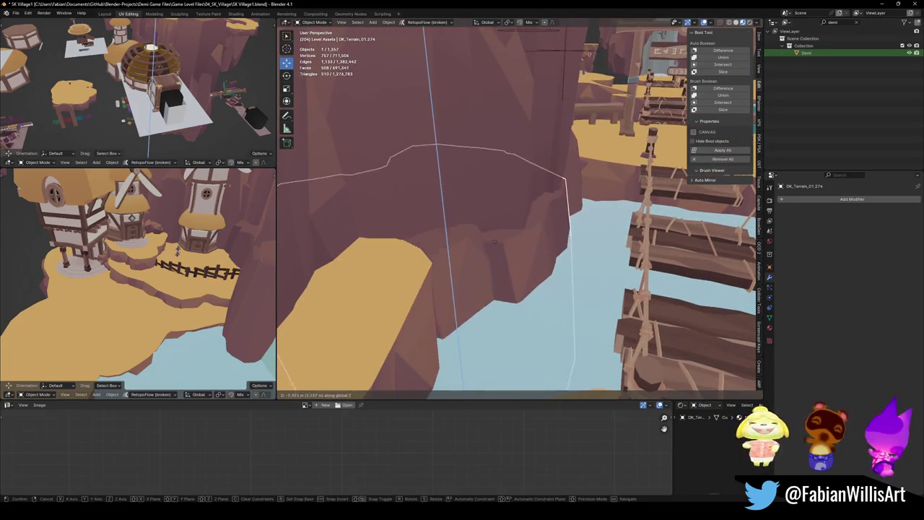
pyautogui.click(489, 181)
pyautogui.press('s')
pyautogui.press('z')
pyautogui.click(494, 201)
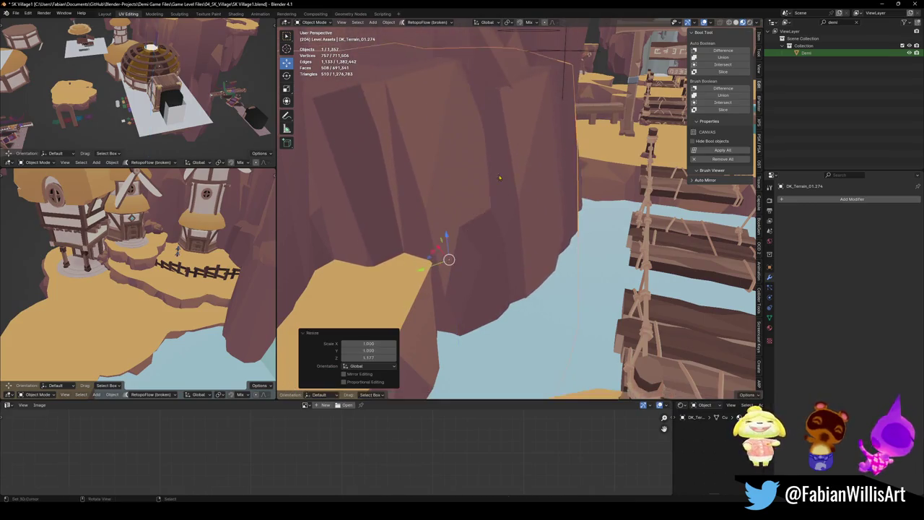
# Review the cliff and rope bridges from several angles, then save SK Village1.blend
pyautogui.moveTo(494, 202); pyautogui.dragTo(494, 244, button='middle')
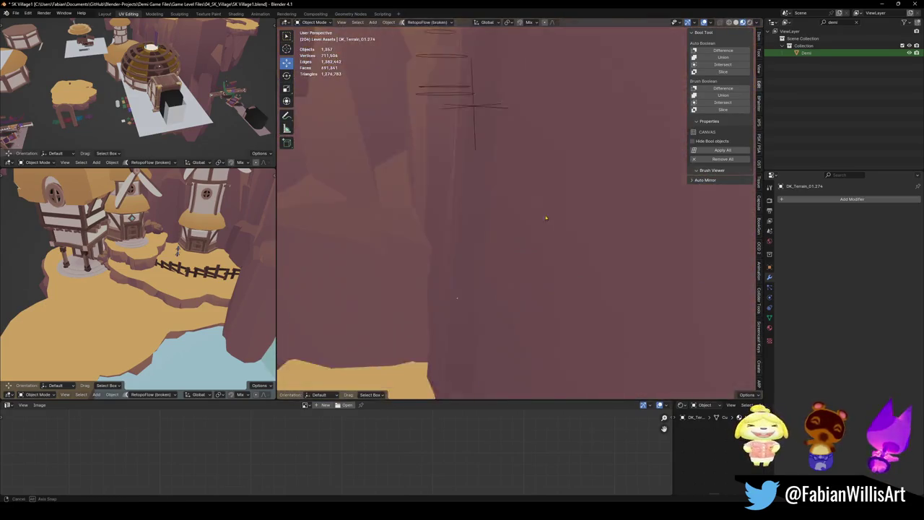
pyautogui.moveTo(494, 244); pyautogui.dragTo(525, 222, button='middle')
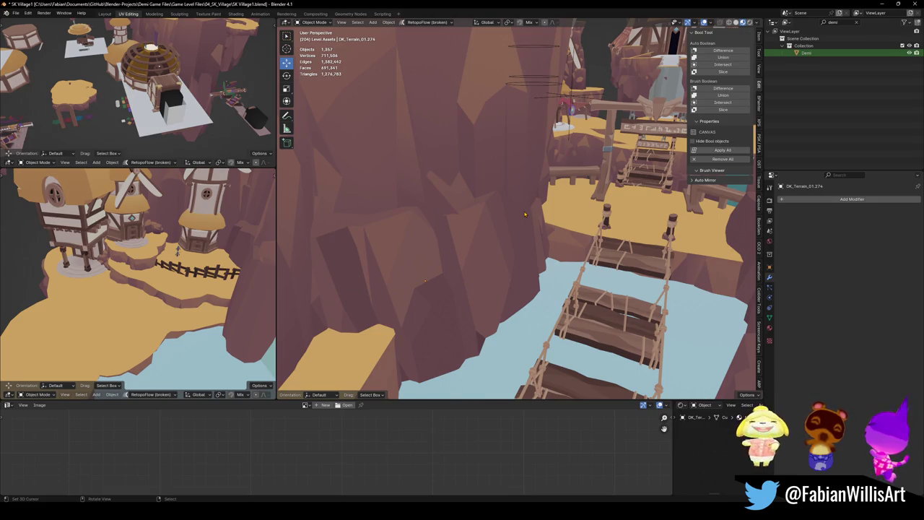
pyautogui.scroll(5, 488, 219)
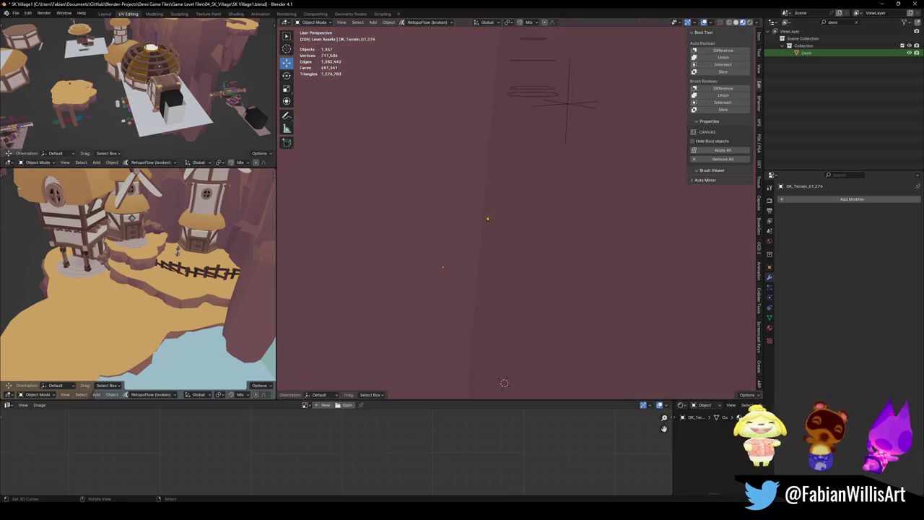
pyautogui.scroll(-4, 497, 208)
pyautogui.moveTo(482, 223); pyautogui.dragTo(476, 187, button='middle')
pyautogui.scroll(5, 441, 200)
pyautogui.scroll(-4, 454, 188)
pyautogui.moveTo(376, 229)
pyautogui.mouseDown(button='middle')
pyautogui.moveTo(491, 239)
pyautogui.moveTo(504, 226)
pyautogui.moveTo(483, 216)
pyautogui.moveTo(493, 181)
pyautogui.moveTo(558, 176)
pyautogui.moveTo(498, 186)
pyautogui.moveTo(499, 218)
pyautogui.moveTo(515, 209)
pyautogui.mouseUp(button='middle')
pyautogui.scroll(5, 494, 240)
pyautogui.scroll(-4, 496, 240)
pyautogui.hotkey('ctrl', 's')
# Slide the canyon terrain piece sideways, squash it to 0.747 on Z, and lower it
pyautogui.click(497, 186)
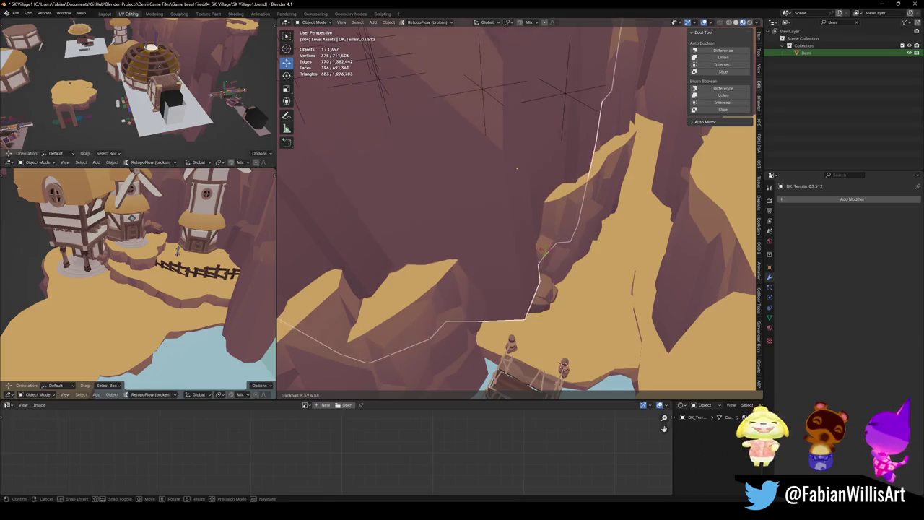
pyautogui.press('g')
pyautogui.hotkey('shift', 'z')
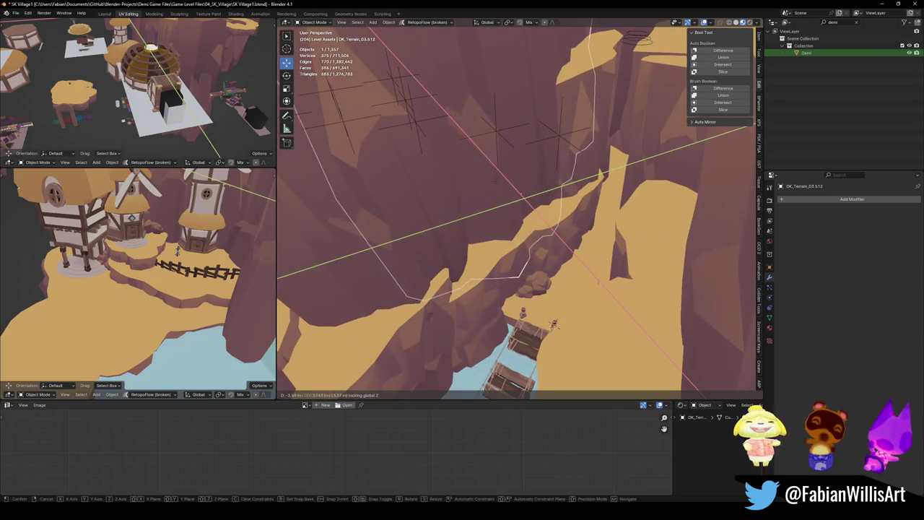
pyautogui.click(527, 190)
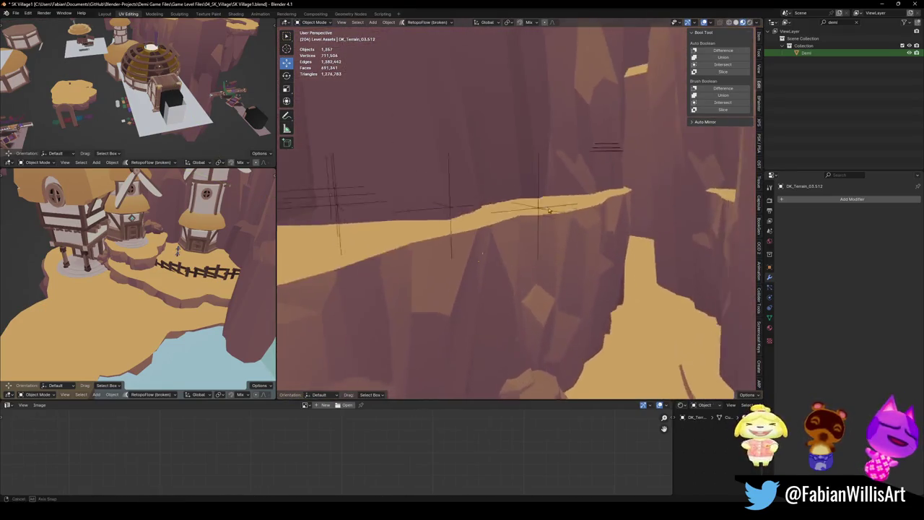
pyautogui.hotkey('ctrl', 'z')
pyautogui.hotkey('ctrl', 's')
pyautogui.press('g')
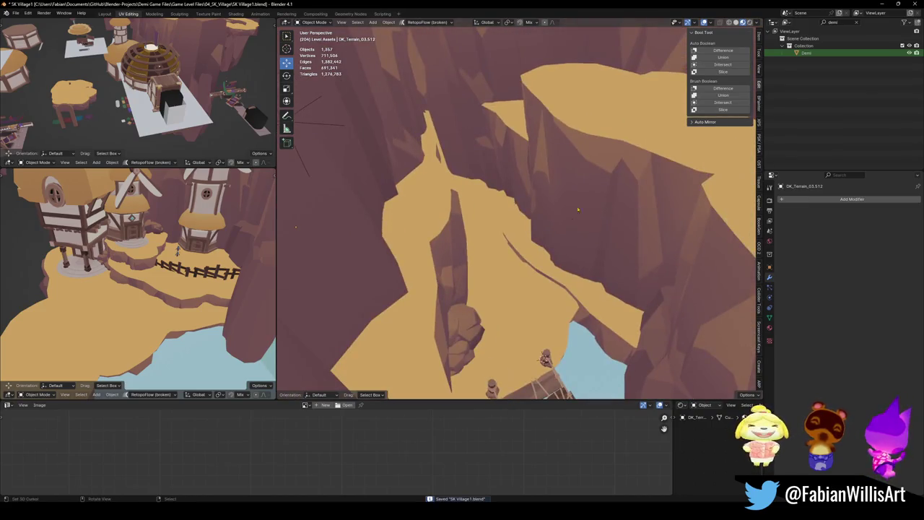
pyautogui.click(599, 279)
pyautogui.press('g')
pyautogui.press('z')
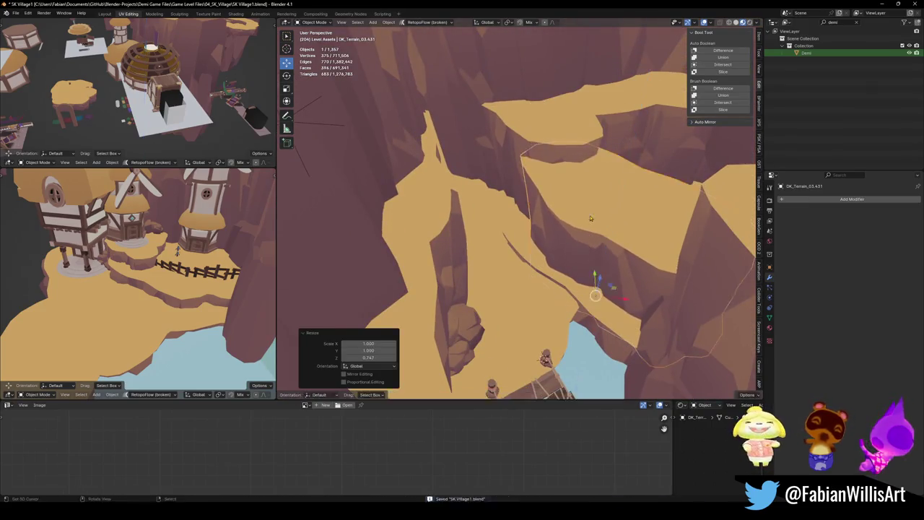
pyautogui.click(591, 191)
# Delete the rock arch and two rock pillars, then undo to restore the last pillar
pyautogui.moveTo(585, 194)
pyautogui.mouseDown(button='middle')
pyautogui.moveTo(524, 149)
pyautogui.moveTo(523, 181)
pyautogui.mouseUp(button='middle')
pyautogui.click(524, 180)
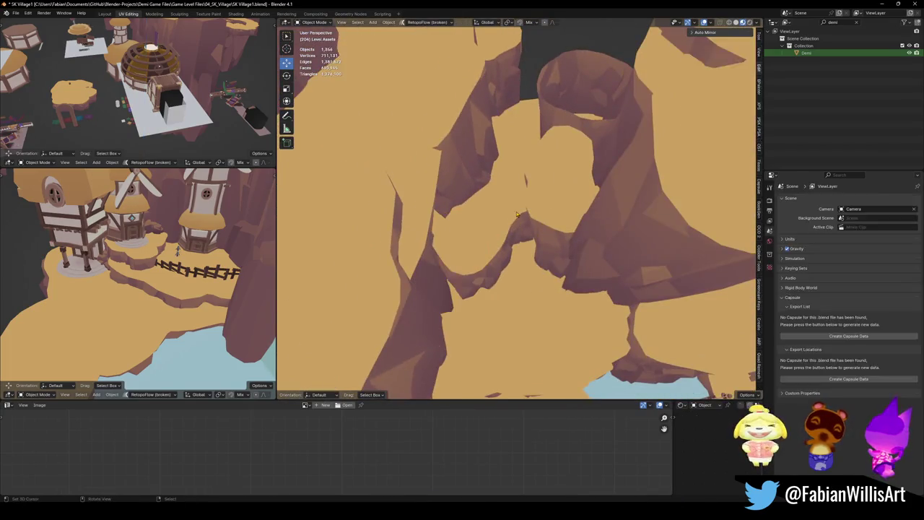
pyautogui.click(534, 177)
pyautogui.press('Delete')
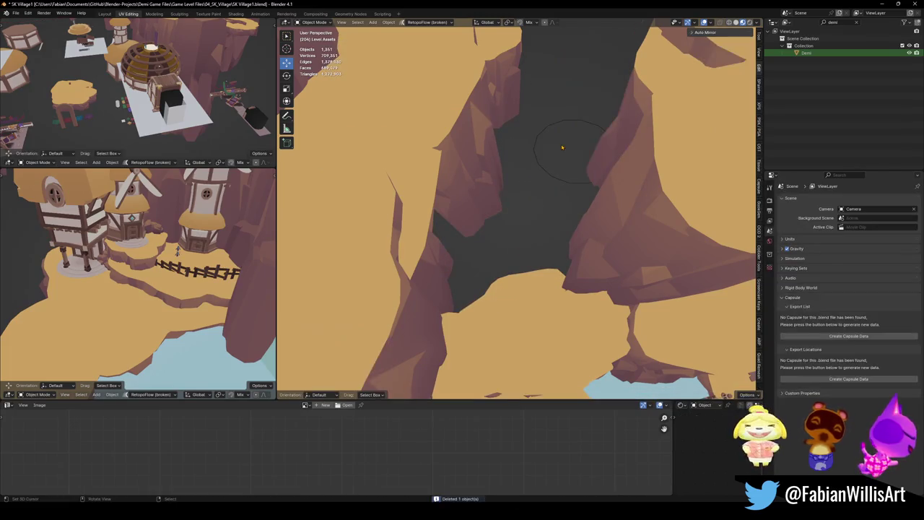
pyautogui.moveTo(540, 147); pyautogui.dragTo(550, 171, button='middle')
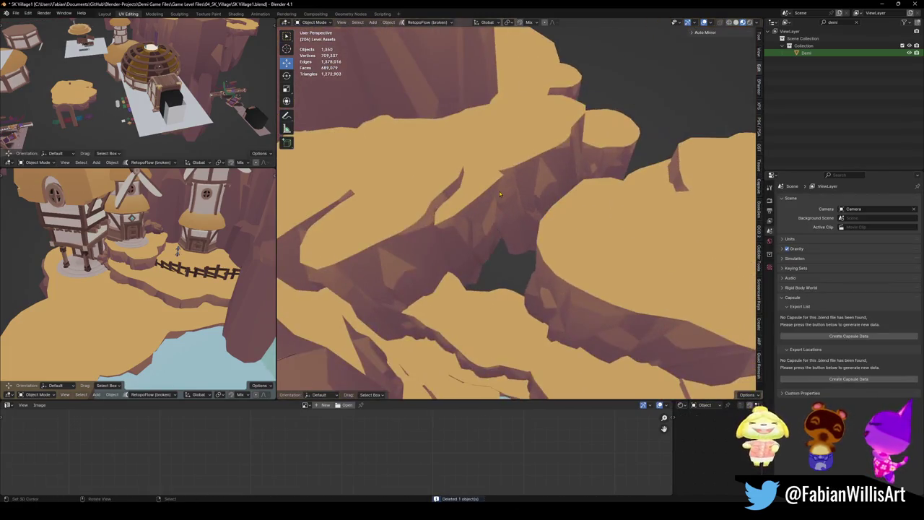
pyautogui.click(578, 149)
pyautogui.press('Delete')
pyautogui.click(548, 105)
pyautogui.press('Delete')
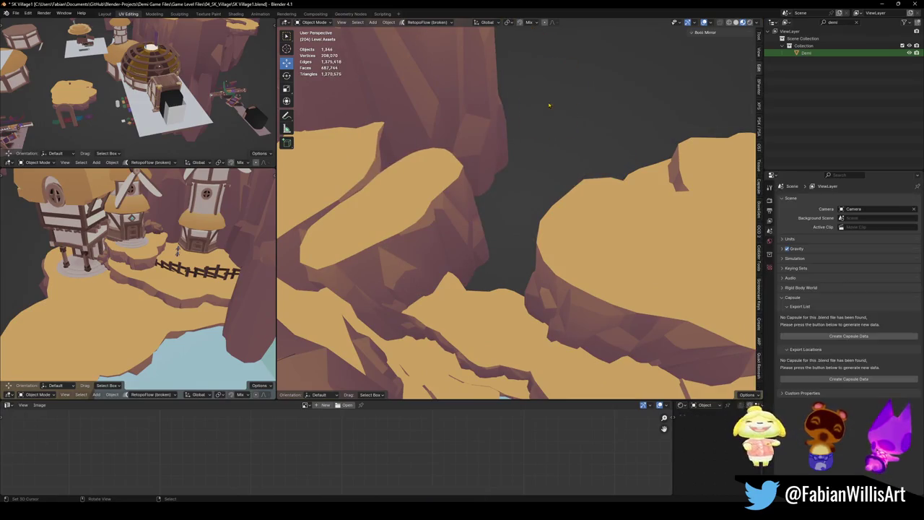
pyautogui.hotkey('ctrl', 'z')
pyautogui.moveTo(549, 171); pyautogui.dragTo(485, 195, button='middle')
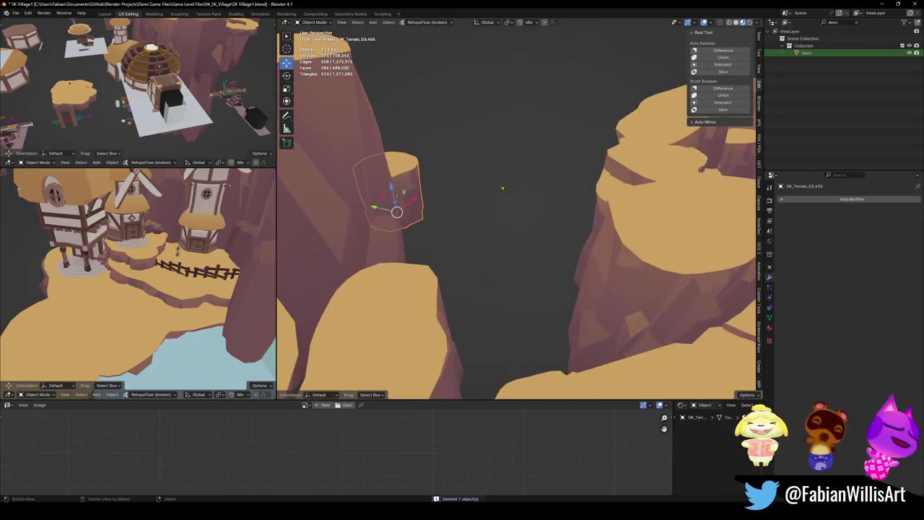
# Snap the spare rock pillar to the 3D cursor near the windmill and shrink it
pyautogui.moveTo(505, 217); pyautogui.dragTo(628, 269)
pyautogui.scroll(-5, 629, 269)
pyautogui.moveTo(629, 269); pyautogui.dragTo(570, 280, button='middle')
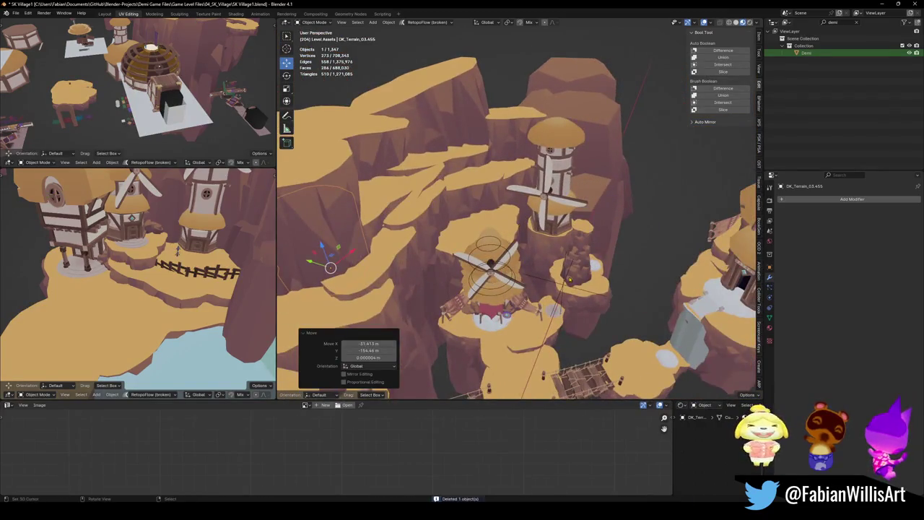
pyautogui.hotkey('shift', 's')
pyautogui.click(584, 249)
pyautogui.scroll(5, 586, 253)
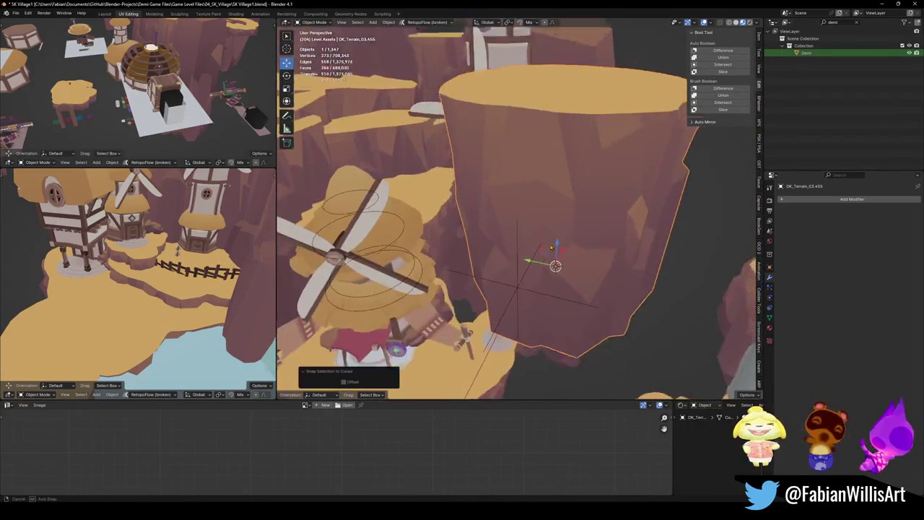
pyautogui.scroll(-3, 591, 235)
pyautogui.press('s')
pyautogui.click(506, 238)
# Lower the pillar into the rock base and settle its size
pyautogui.moveTo(506, 238); pyautogui.dragTo(503, 225, button='middle')
pyautogui.press('g')
pyautogui.click(512, 216)
pyautogui.scroll(5, 512, 215)
pyautogui.moveTo(513, 215); pyautogui.dragTo(578, 245, button='middle')
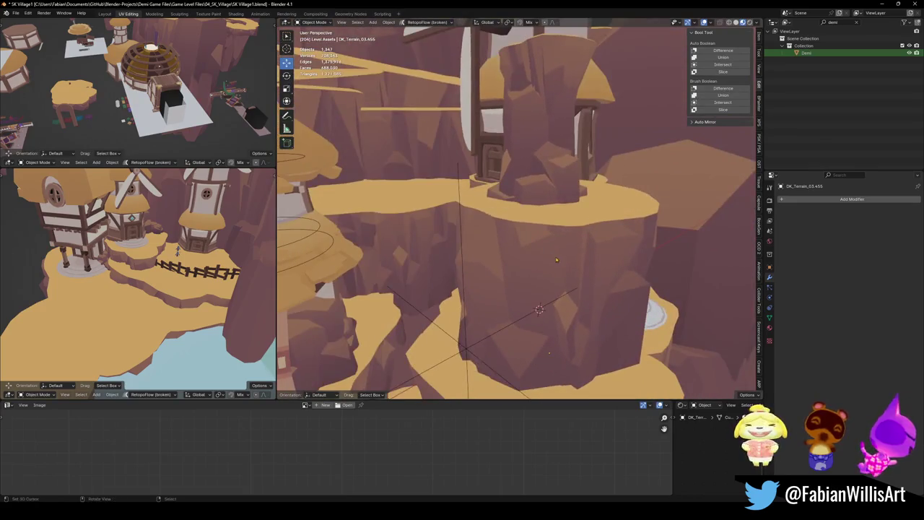
pyautogui.click(611, 266)
pyautogui.scroll(2, 610, 267)
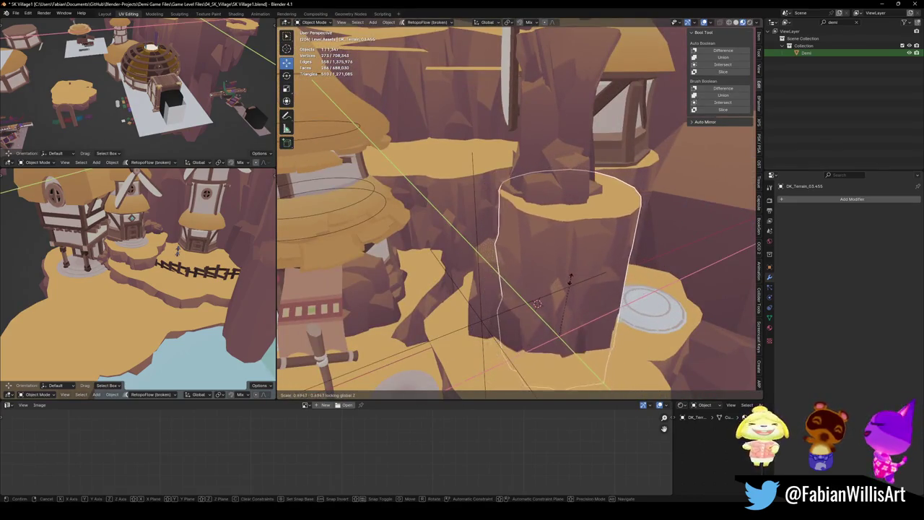
pyautogui.click(575, 278)
# Slide the pillar horizontally, then raise it along Z
pyautogui.press('g')
pyautogui.hotkey('shift', 'z')
pyautogui.click(543, 264)
pyautogui.press('g')
pyautogui.press('z')
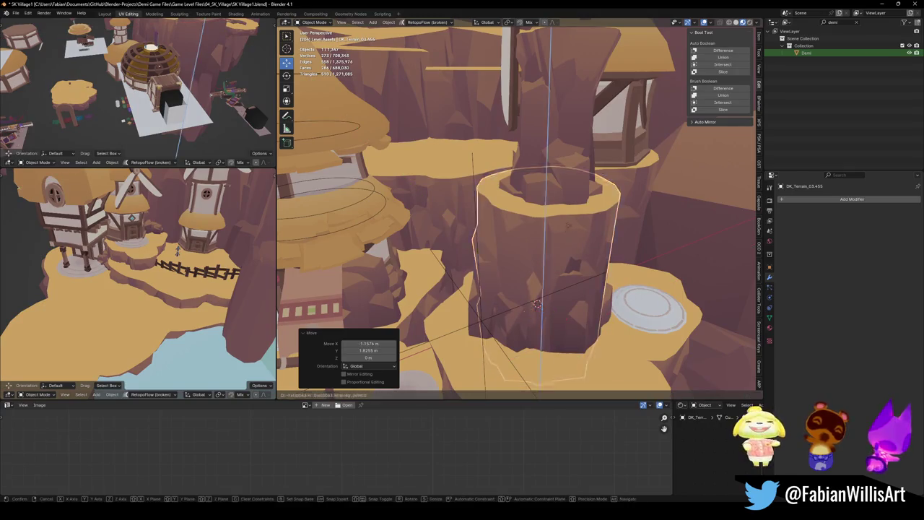
pyautogui.click(558, 181)
# Move the pillar horizontally to a new spot and adjust its vertical scale
pyautogui.press('g')
pyautogui.hotkey('shift', 'z')
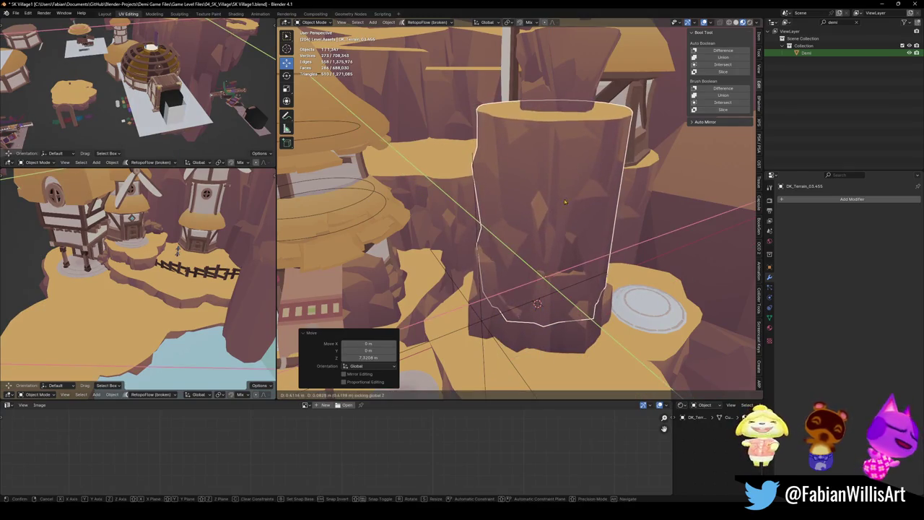
pyautogui.click(556, 185)
pyautogui.moveTo(556, 185); pyautogui.dragTo(555, 180, button='middle')
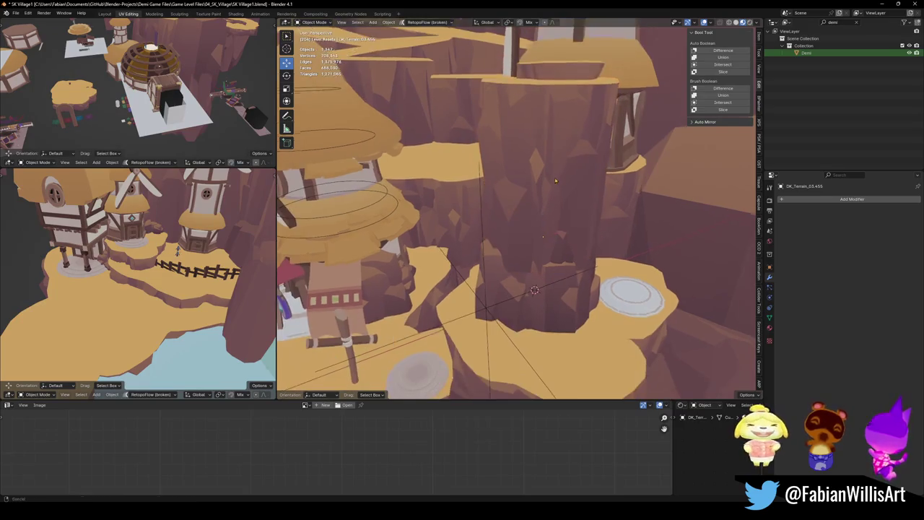
pyautogui.click(555, 180)
pyautogui.keyDown('alt'); pyautogui.middleClick(545, 155); pyautogui.keyUp('alt')
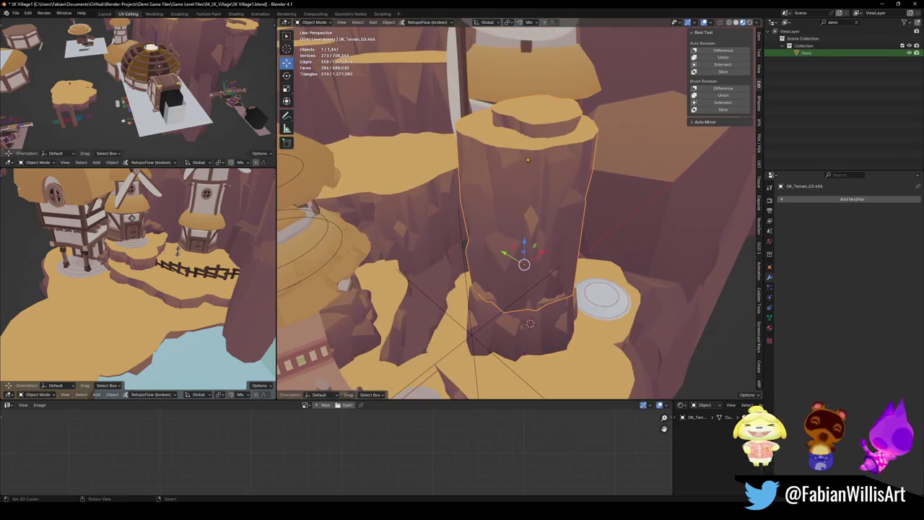
pyautogui.click(567, 145)
# Check the pillar's placement, then delete it
pyautogui.moveTo(567, 144)
pyautogui.mouseDown(button='middle')
pyautogui.moveTo(534, 199)
pyautogui.moveTo(569, 206)
pyautogui.moveTo(525, 211)
pyautogui.moveTo(543, 202)
pyautogui.moveTo(527, 244)
pyautogui.moveTo(559, 200)
pyautogui.moveTo(550, 233)
pyautogui.mouseUp(button='middle')
pyautogui.scroll(-5, 535, 199)
pyautogui.scroll(-4, 568, 206)
pyautogui.scroll(3, 526, 211)
pyautogui.press('Delete')
# Delete a stray rock further along the canyon
pyautogui.moveTo(509, 270)
pyautogui.mouseDown(button='middle')
pyautogui.moveTo(502, 259)
pyautogui.moveTo(545, 258)
pyautogui.moveTo(518, 213)
pyautogui.moveTo(484, 265)
pyautogui.mouseUp(button='middle')
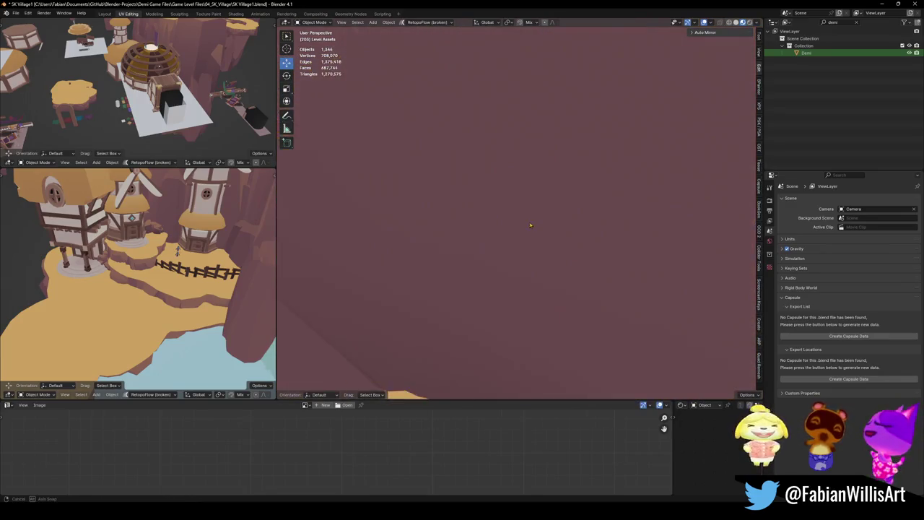
pyautogui.moveTo(359, 180)
pyautogui.mouseDown(button='middle')
pyautogui.moveTo(492, 223)
pyautogui.moveTo(535, 262)
pyautogui.moveTo(540, 141)
pyautogui.mouseUp(button='middle')
pyautogui.press('z')
pyautogui.press('Delete')
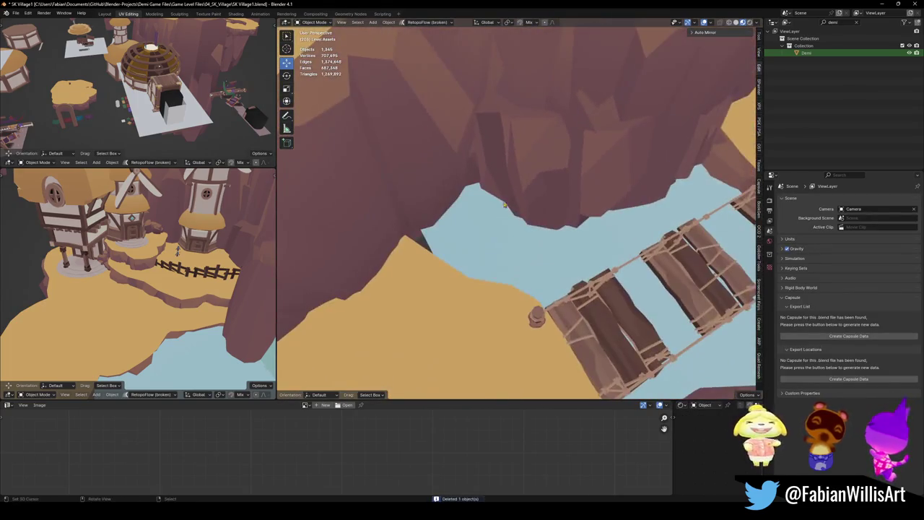
# Duplicate the cliff terrain piece, rotate it 118° about Z and slide it horizontally
pyautogui.click(540, 138)
pyautogui.hotkey('shift', 'd')
pyautogui.press('r')
pyautogui.press('z')
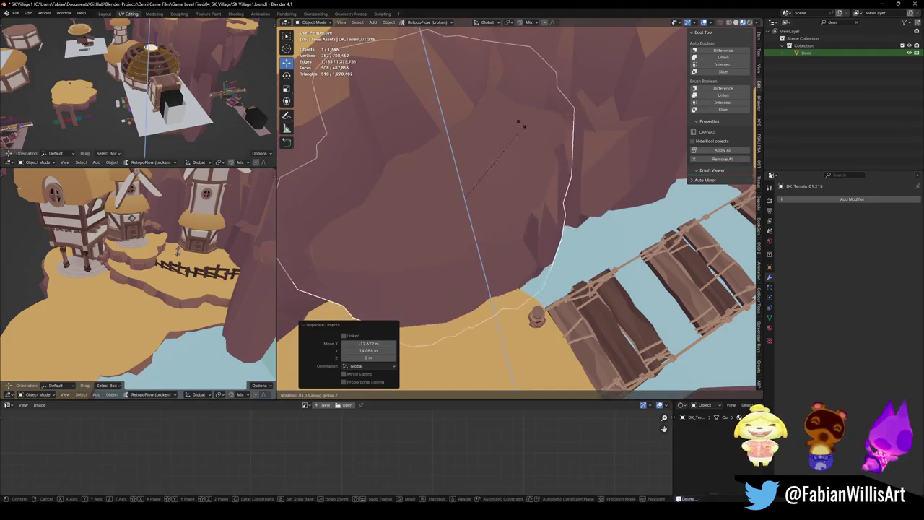
pyautogui.click(462, 196)
pyautogui.press('g')
pyautogui.hotkey('shift', 'z')
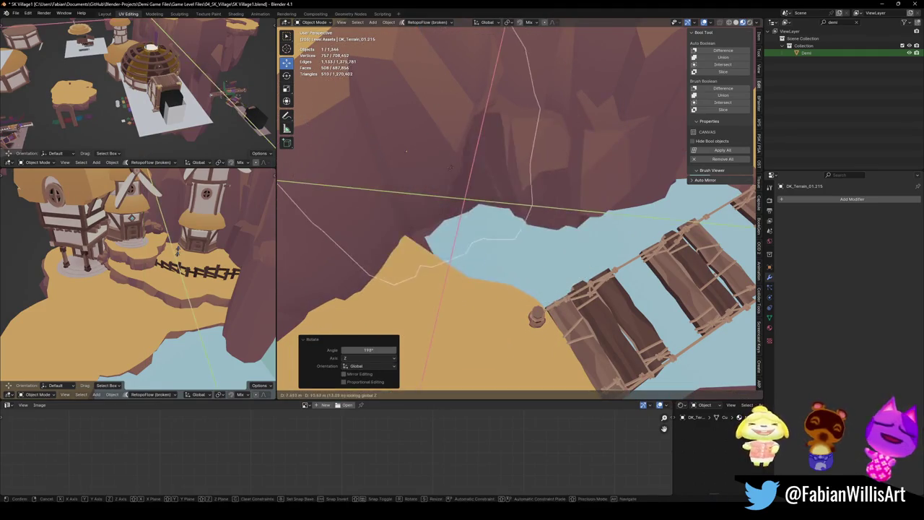
pyautogui.click(405, 184)
# Adjust the terrain piece's height along Z
pyautogui.moveTo(405, 184); pyautogui.dragTo(541, 174, button='middle')
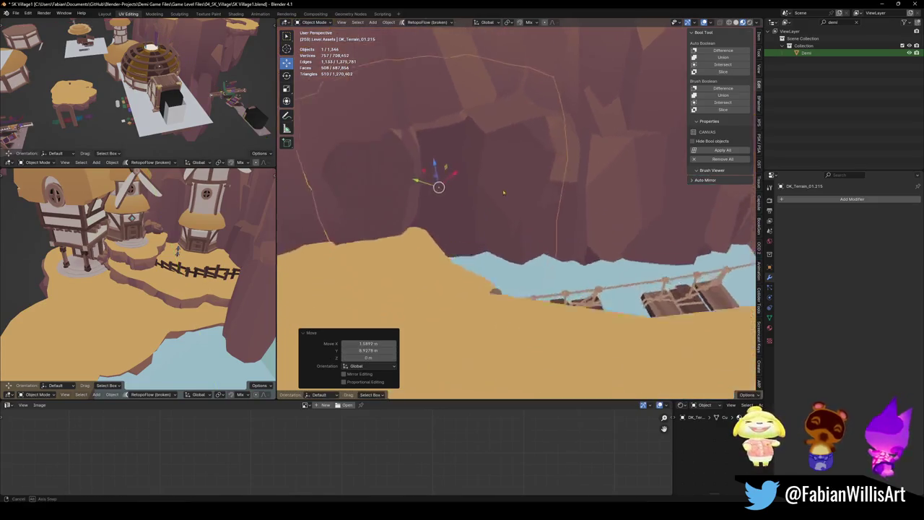
pyautogui.press('g')
pyautogui.press('z')
pyautogui.click(498, 274)
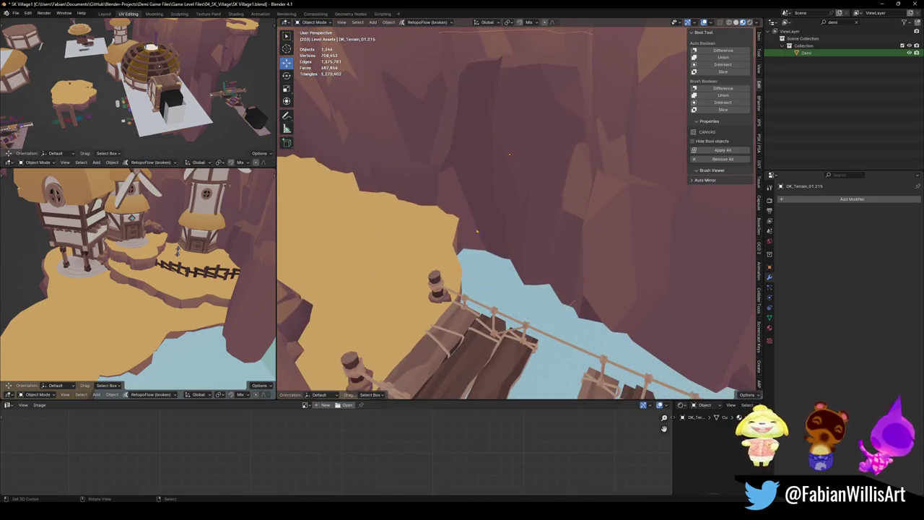
pyautogui.moveTo(498, 274); pyautogui.dragTo(489, 240, button='middle')
# Slide an edge of the Water.002 mesh and save SK Village1.blend
pyautogui.press('Tab')
pyautogui.hotkey('alt', 'a')
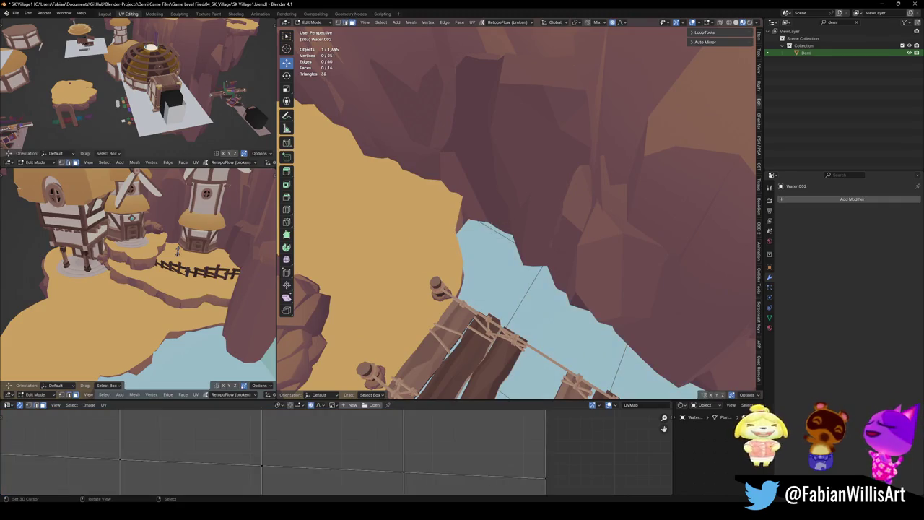
pyautogui.press('g')
pyautogui.press('g')
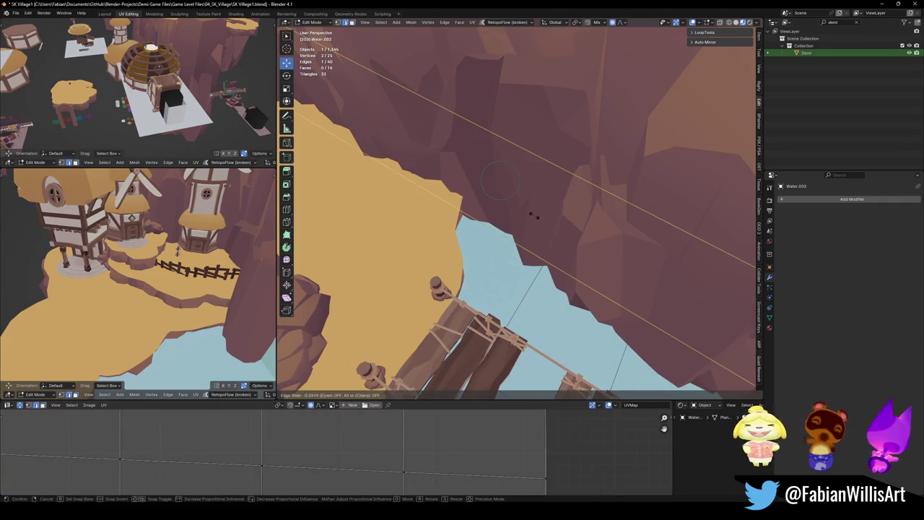
pyautogui.press('Escape')
pyautogui.press('Tab')
pyautogui.moveTo(534, 215)
pyautogui.mouseDown(button='middle')
pyautogui.moveTo(489, 239)
pyautogui.moveTo(408, 221)
pyautogui.mouseUp(button='middle')
pyautogui.hotkey('ctrl', 's')
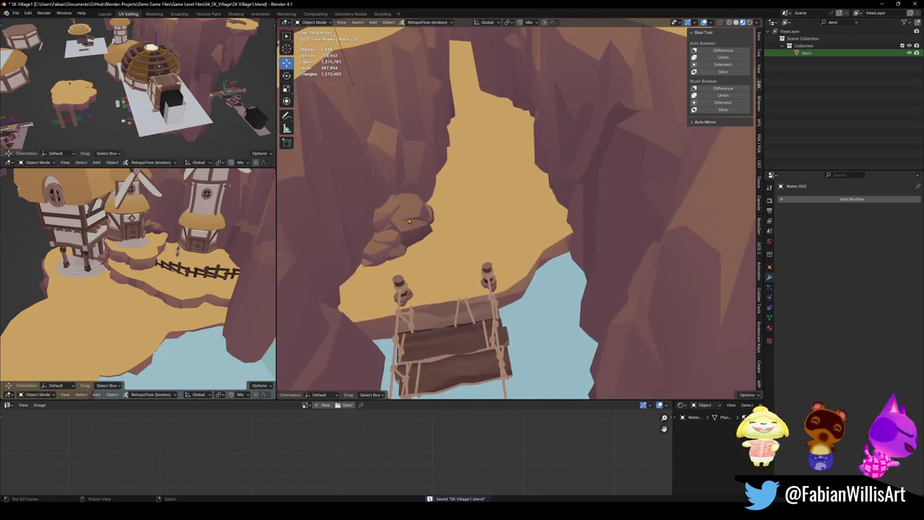
# Select the large canyon terrain piece, cancelling an accidental move
pyautogui.click(409, 221)
pyautogui.moveTo(413, 187); pyautogui.dragTo(507, 235, button='middle')
pyautogui.click(498, 231)
pyautogui.press('g')
pyautogui.press('Escape')
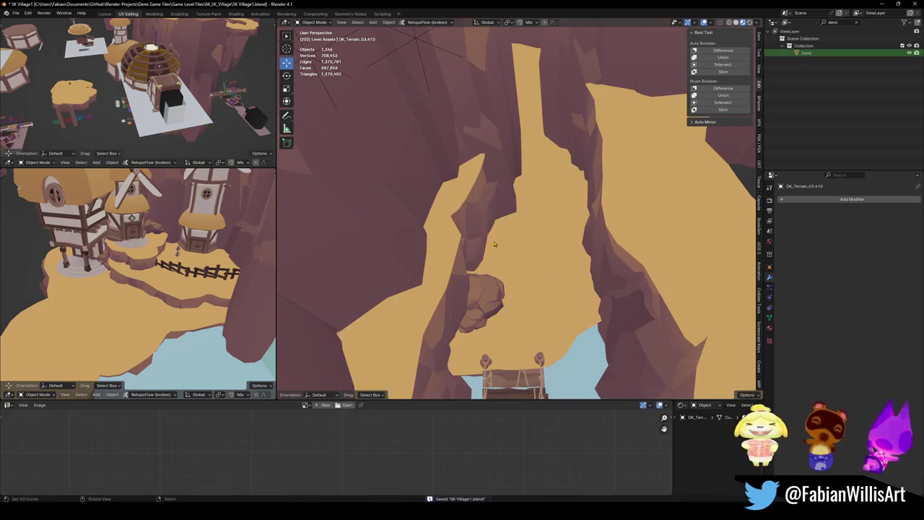
# Shift an edge of the terrain mesh horizontally and save the file
pyautogui.press('Tab')
pyautogui.press('g')
pyautogui.hotkey('shift', 'z')
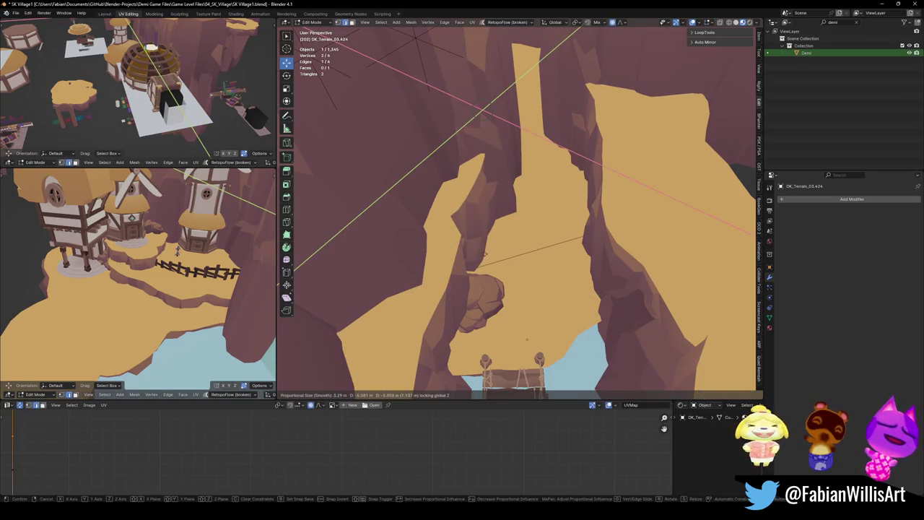
pyautogui.click(485, 254)
pyautogui.press('Tab')
pyautogui.moveTo(534, 173)
pyautogui.mouseDown(button='middle')
pyautogui.moveTo(552, 195)
pyautogui.moveTo(578, 185)
pyautogui.moveTo(563, 202)
pyautogui.mouseUp(button='middle')
pyautogui.hotkey('ctrl', 's')
# Lower the cliff piece and flatten it to 0.748 on Z
pyautogui.press('g')
pyautogui.hotkey('shift', 'z')
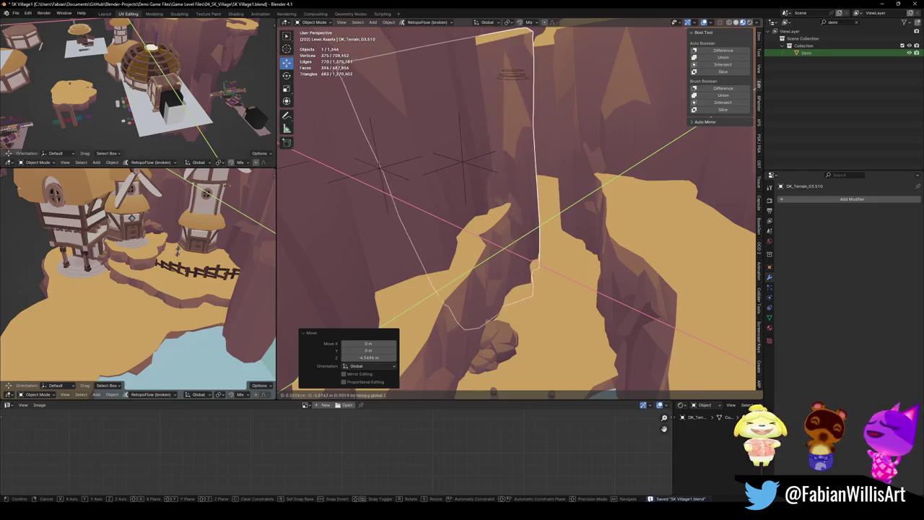
pyautogui.click(499, 243)
pyautogui.moveTo(498, 244)
pyautogui.mouseDown(button='middle')
pyautogui.moveTo(573, 199)
pyautogui.moveTo(577, 186)
pyautogui.moveTo(537, 207)
pyautogui.moveTo(491, 266)
pyautogui.mouseUp(button='middle')
pyautogui.press('s')
pyautogui.press('z')
pyautogui.click(576, 186)
# Walk through the canyon at ground level past the village gate
pyautogui.hotkey('alt', 'a')
pyautogui.click(517, 236)
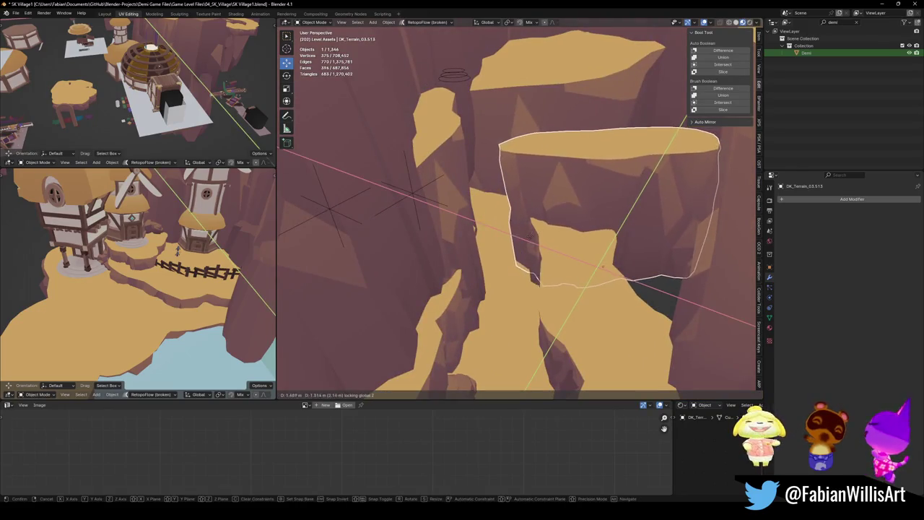
pyautogui.hotkey('alt', 'a')
pyautogui.hotkey('shift', '`')
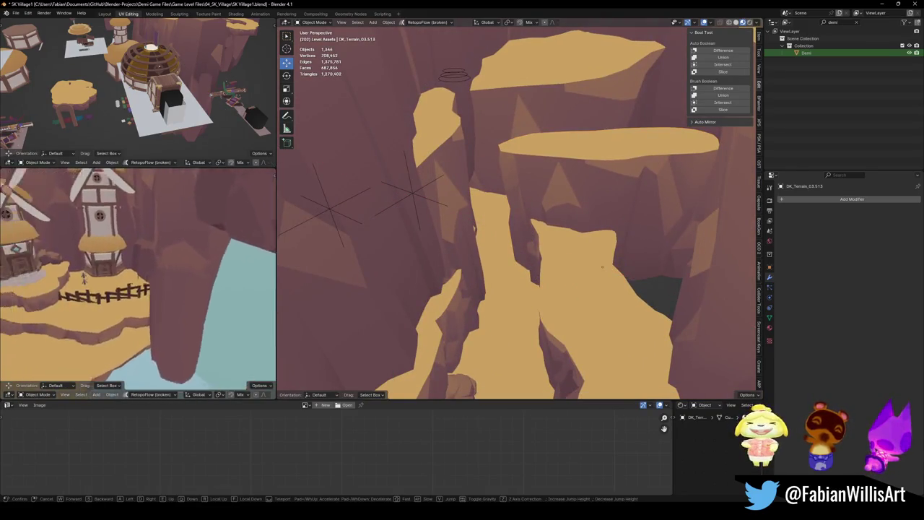
pyautogui.press('w')
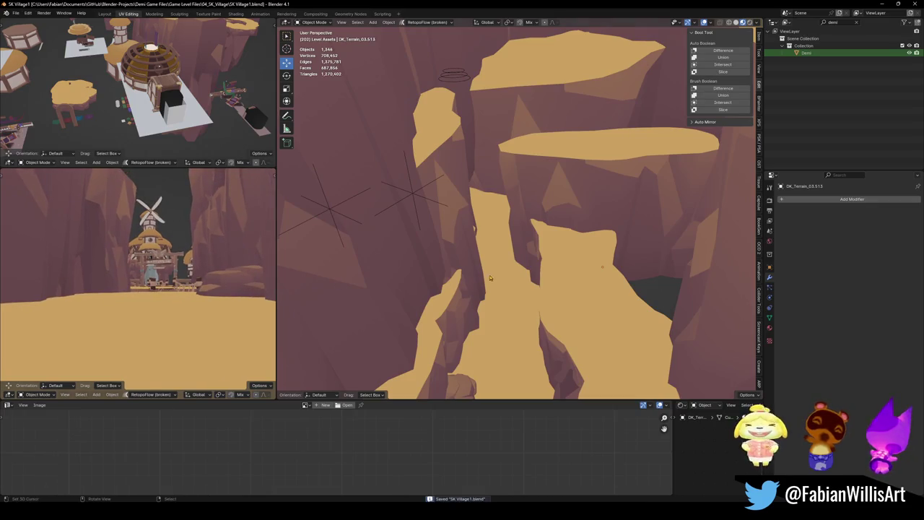
pyautogui.moveTo(490, 278)
pyautogui.mouseDown(button='middle')
pyautogui.moveTo(550, 238)
pyautogui.moveTo(516, 233)
pyautogui.moveTo(504, 264)
pyautogui.moveTo(538, 260)
pyautogui.mouseUp(button='middle')
# Duplicate a patch of sand-floor faces at the cliff base, leaving the copy in place
pyautogui.press('Tab')
pyautogui.hotkey('alt', 'q')
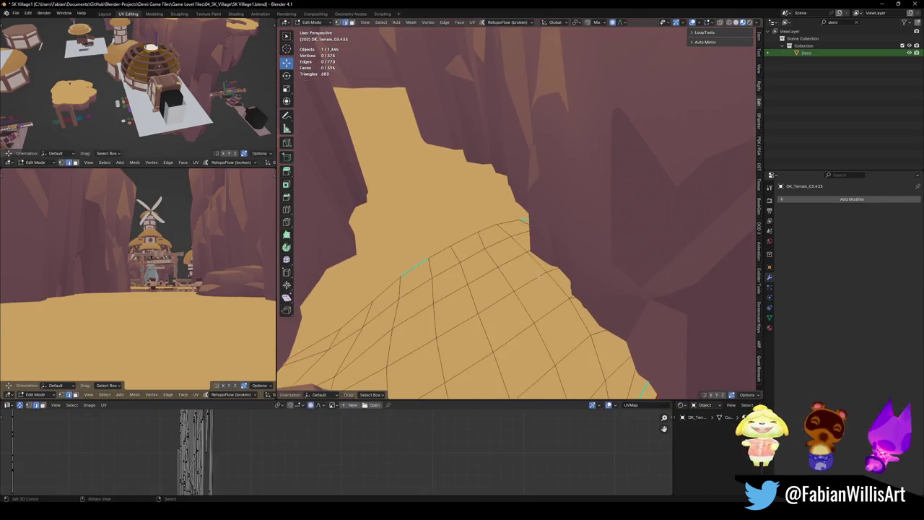
pyautogui.moveTo(538, 260); pyautogui.dragTo(553, 251)
pyautogui.hotkey('shift', 'd')
pyautogui.rightClick(555, 252)
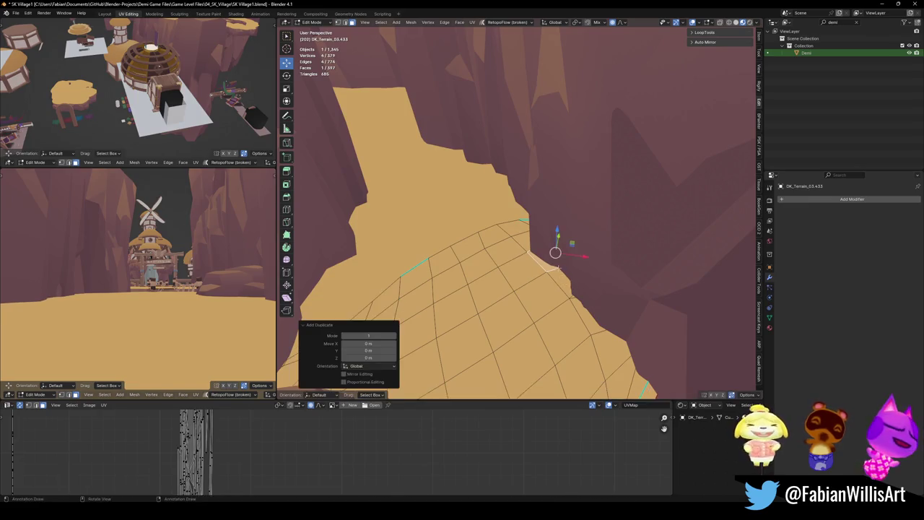
pyautogui.moveTo(538, 254); pyautogui.dragTo(496, 291, button='middle')
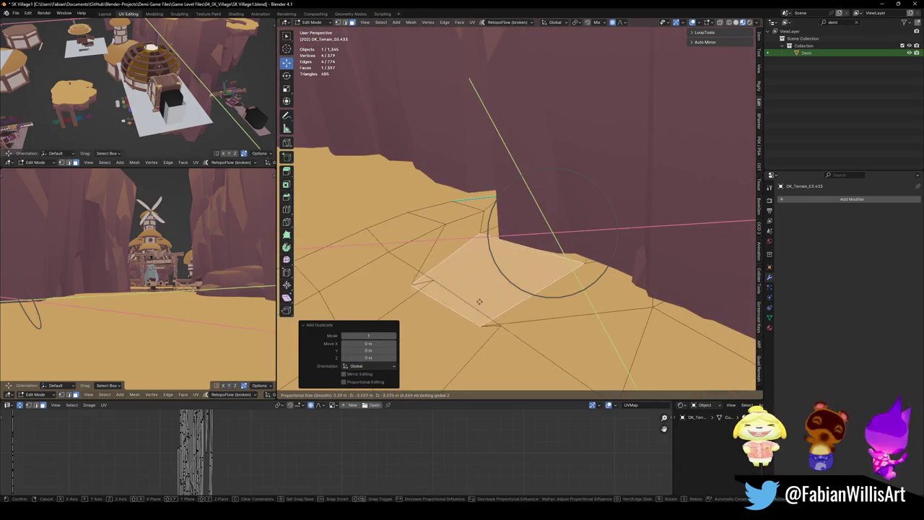
# Separate the copied faces into their own object and shrink the patch to 0.548
pyautogui.click(498, 291)
pyautogui.press('Tab')
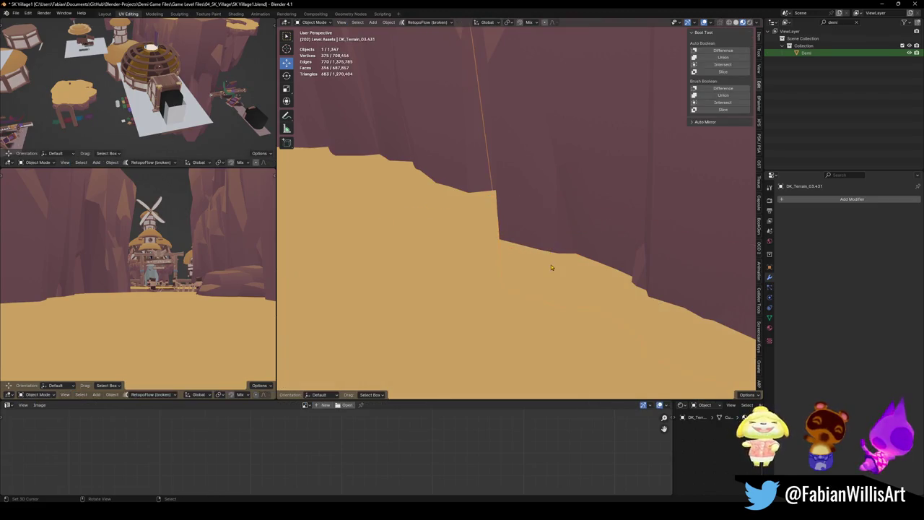
pyautogui.click(480, 215)
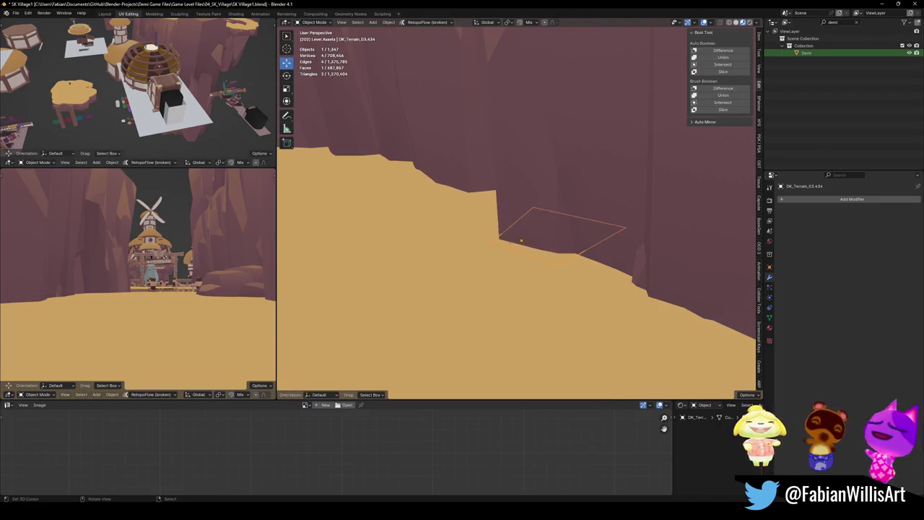
pyautogui.press('Tab')
pyautogui.press('s')
pyautogui.click(547, 270)
pyautogui.press('s')
pyautogui.hotkey('shift', 'z')
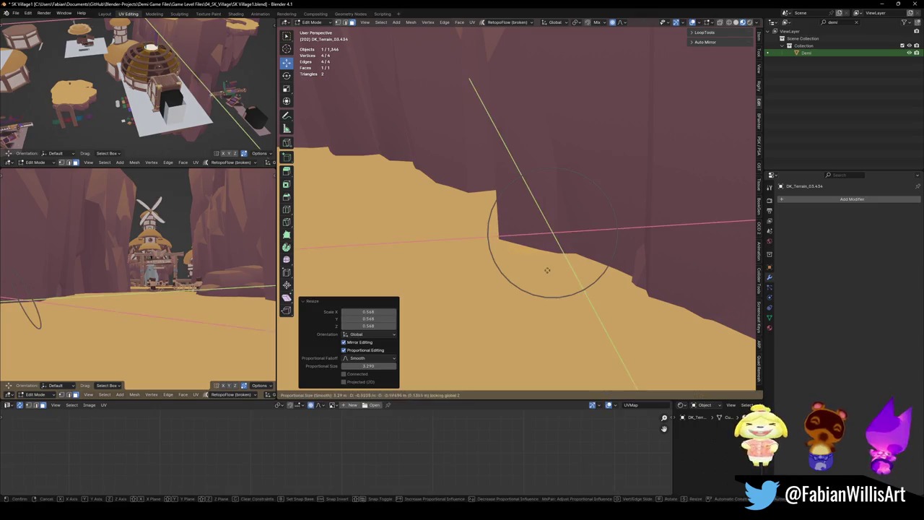
pyautogui.click(544, 279)
# Add a centred loop cut across the patch and raise its back edge against the cliff
pyautogui.click(574, 265)
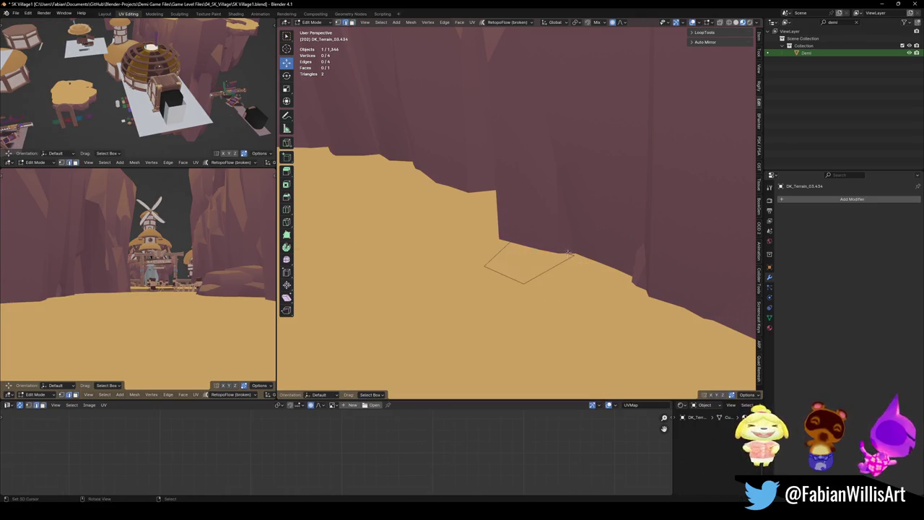
pyautogui.press('g')
pyautogui.click(588, 226)
pyautogui.hotkey('ctrl', 'r')
pyautogui.click(549, 253)
pyautogui.rightClick(549, 253)
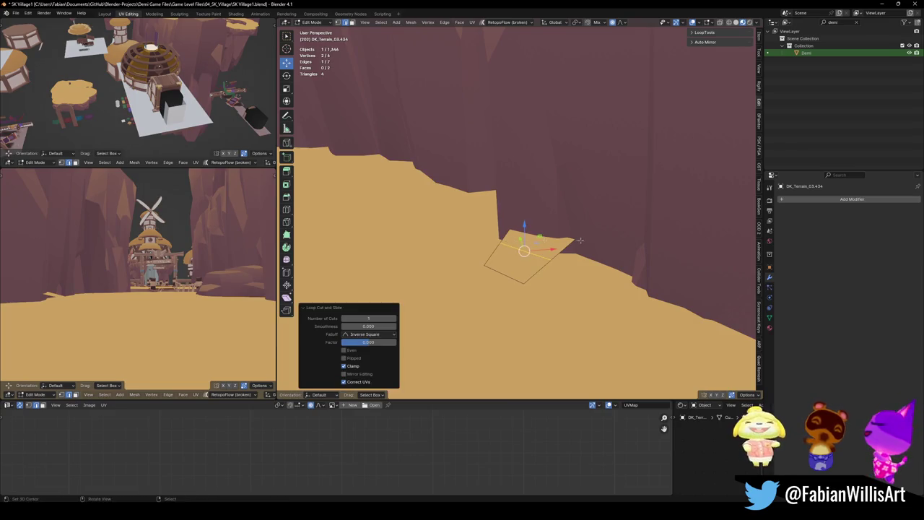
pyautogui.press('g')
pyautogui.press('z')
pyautogui.click(589, 249)
# Scale the whole ledge to 0.589 and move it into position
pyautogui.hotkey('alt', 'a')
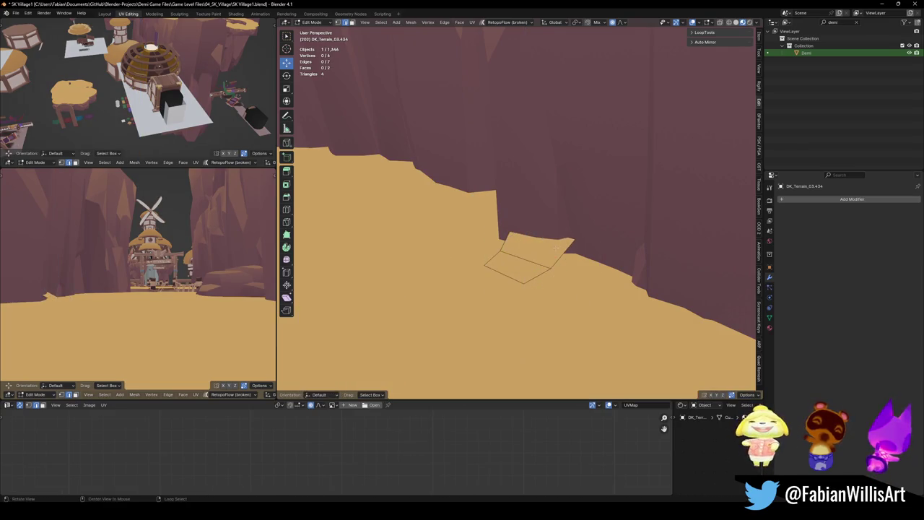
pyautogui.moveTo(588, 249); pyautogui.dragTo(729, 162, button='middle')
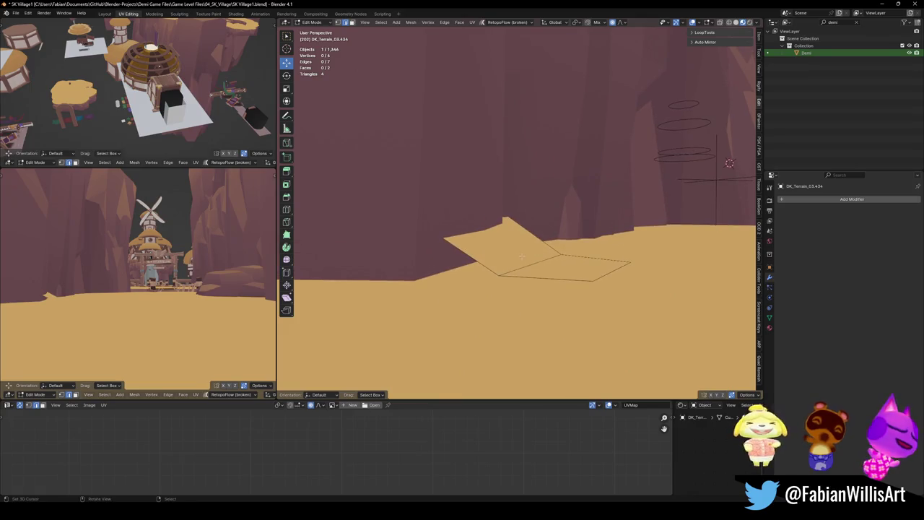
pyautogui.moveTo(545, 225); pyautogui.dragTo(599, 266, button='middle')
pyautogui.press('a')
pyautogui.press('s')
pyautogui.click(560, 265)
pyautogui.press('g')
pyautogui.press('z')
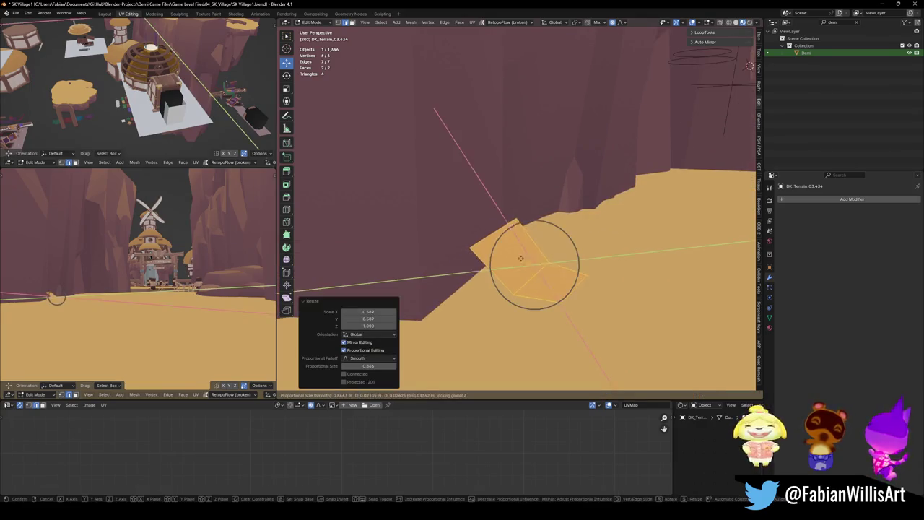
pyautogui.click(520, 258)
# Extrude the ledge's end vertices along the cliff base
pyautogui.hotkey('alt', 'a')
pyautogui.moveTo(519, 257)
pyautogui.mouseDown(button='middle')
pyautogui.moveTo(464, 263)
pyautogui.moveTo(547, 268)
pyautogui.mouseUp(button='middle')
pyautogui.click(521, 259)
pyautogui.keyDown('shift'); pyautogui.click(465, 263); pyautogui.keyUp('shift')
pyautogui.press('e')
pyautogui.click(488, 284)
# Turn the new ledge section -26.3° around the vertical axis to follow the cliff
pyautogui.press('r')
pyautogui.press('z')
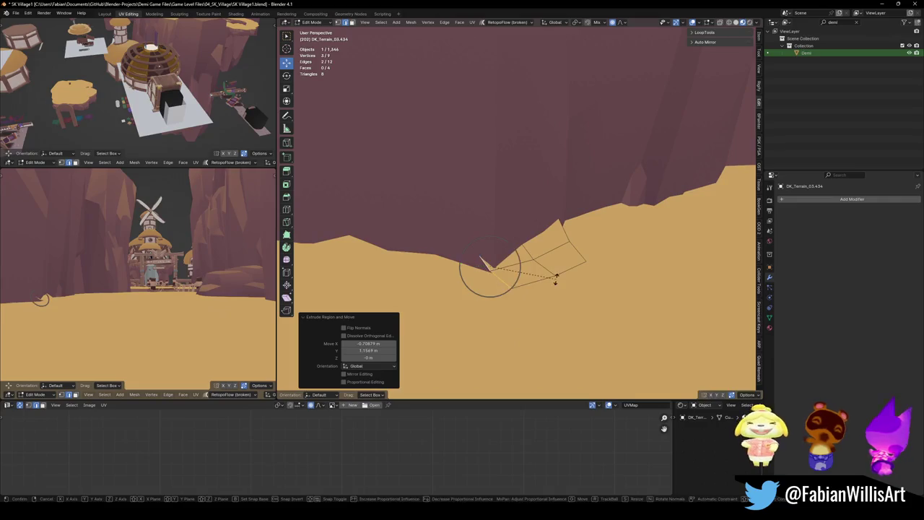
pyautogui.click(538, 303)
pyautogui.click(455, 271)
pyautogui.moveTo(455, 271); pyautogui.dragTo(563, 261, button='middle')
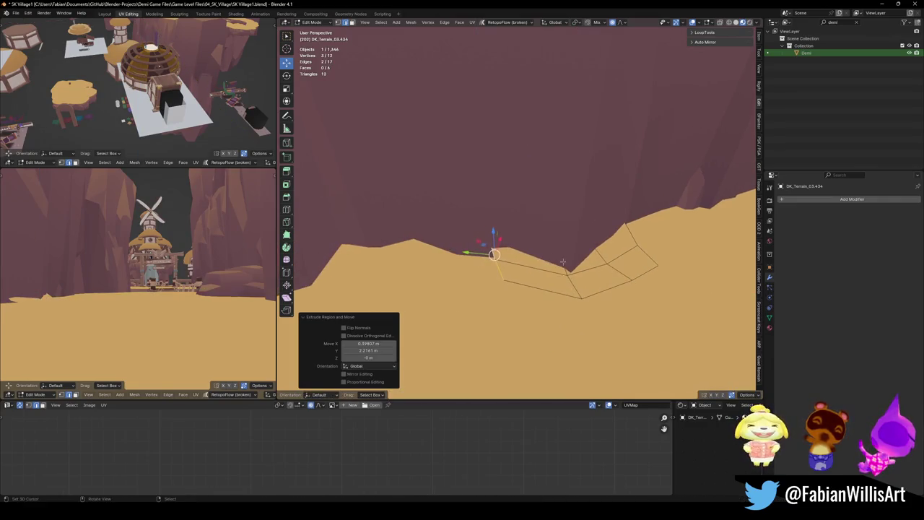
pyautogui.press('Return')
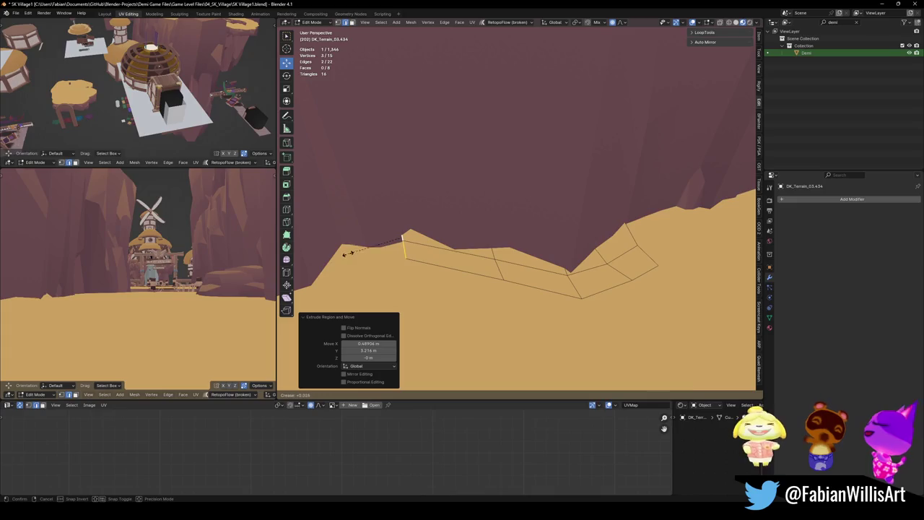
# Extrude a ground-level section turned 27.8°, reposition its vertex flat, and widen the end to 1.090
pyautogui.press('e')
pyautogui.hotkey('shift', 'z')
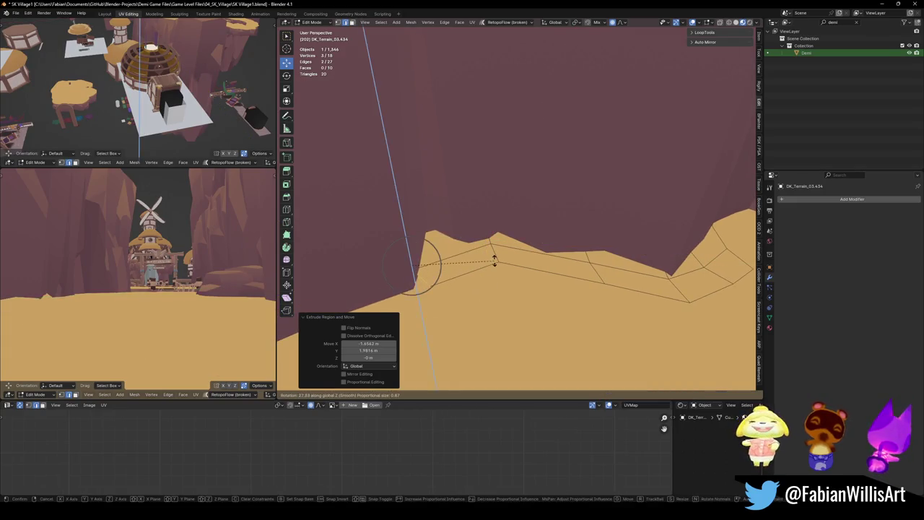
pyautogui.click(495, 262)
pyautogui.press('g')
pyautogui.hotkey('shift', 'z')
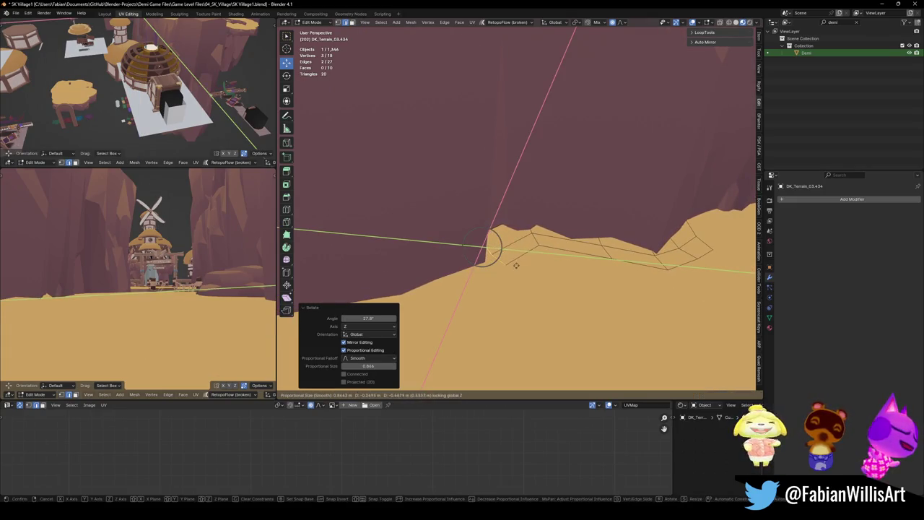
pyautogui.click(487, 237)
pyautogui.press('s')
pyautogui.click(533, 207)
# Extrude four more ledge segments along the cliff base, softly adjusting an edge with proportional editing
pyautogui.press('e')
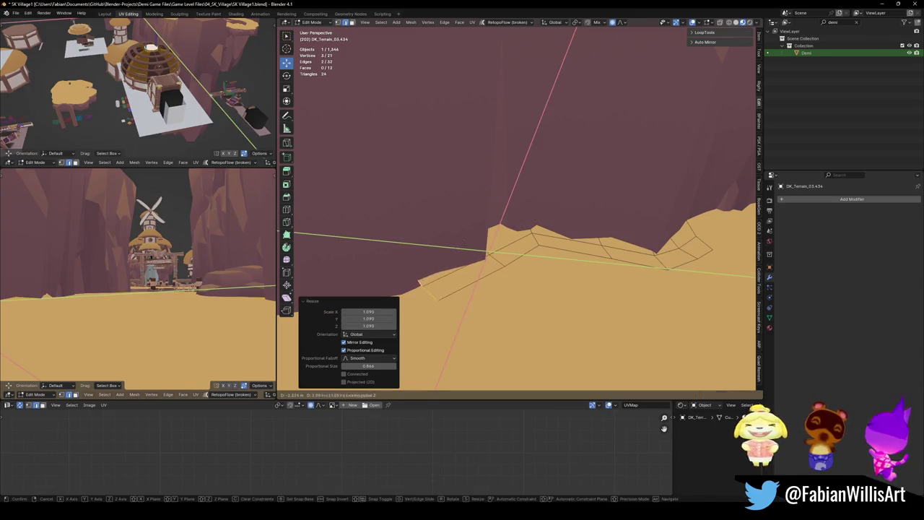
pyautogui.click(491, 249)
pyautogui.moveTo(491, 249); pyautogui.dragTo(497, 237, button='middle')
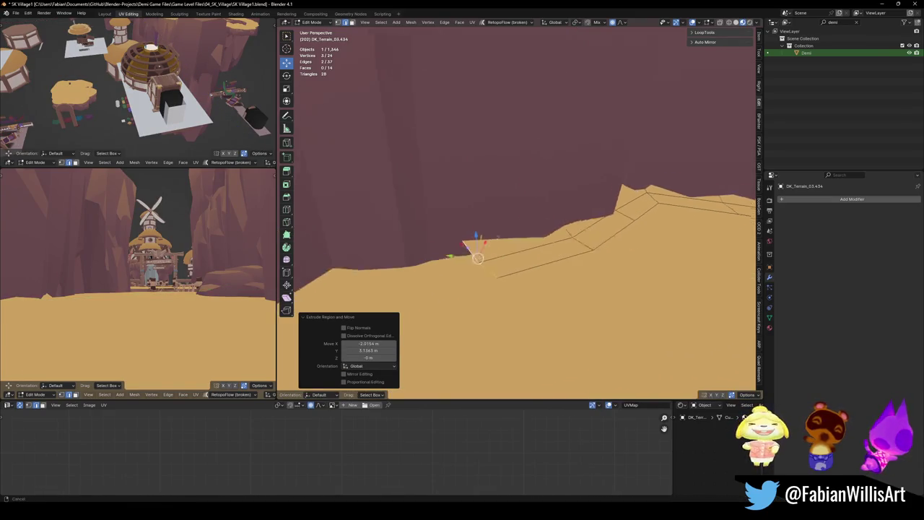
pyautogui.press('e')
pyautogui.click(394, 258)
pyautogui.moveTo(394, 258); pyautogui.dragTo(496, 255, button='middle')
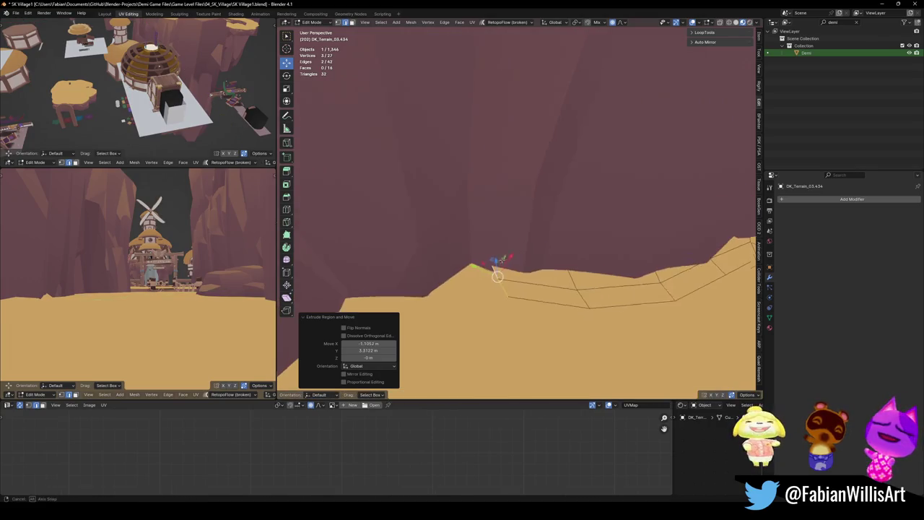
pyautogui.press('e')
pyautogui.click(403, 275)
pyautogui.moveTo(403, 276); pyautogui.dragTo(493, 275, button='middle')
pyautogui.press('g')
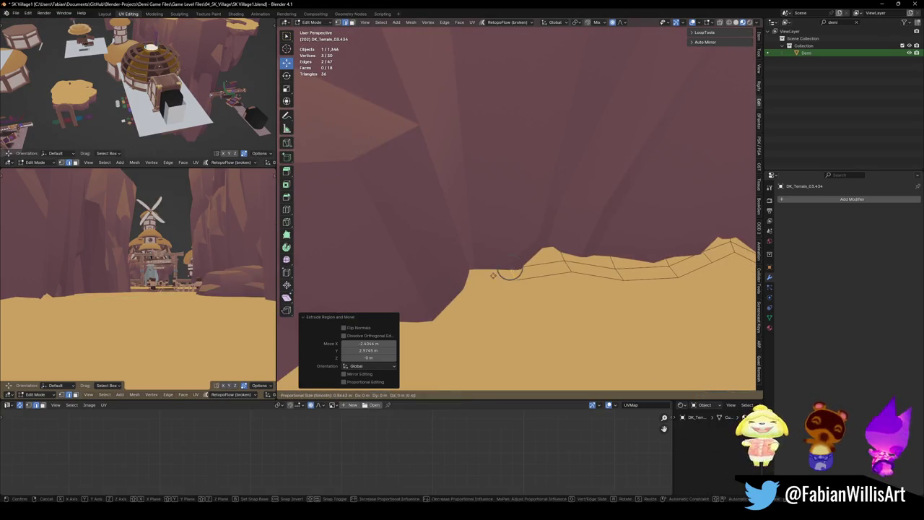
pyautogui.click(488, 290)
pyautogui.press('e')
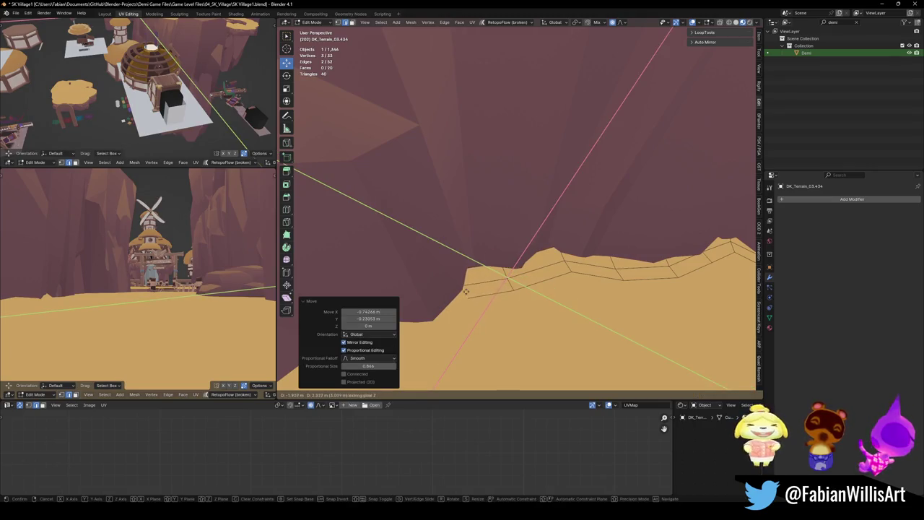
pyautogui.click(474, 288)
# Rotate the end edge to follow the cliff and extrude three further ledge segments
pyautogui.press('r')
pyautogui.click(515, 315)
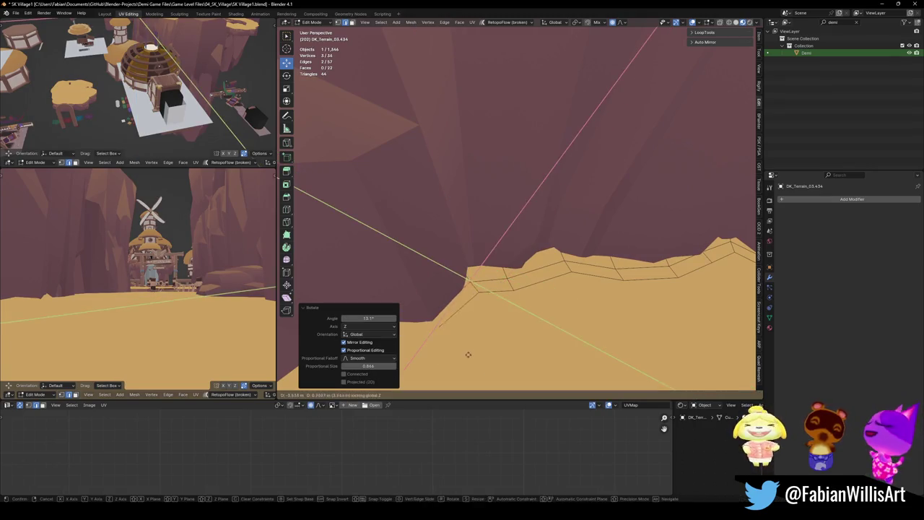
pyautogui.click(481, 353)
pyautogui.press('e')
pyautogui.moveTo(491, 289); pyautogui.dragTo(432, 310, button='middle')
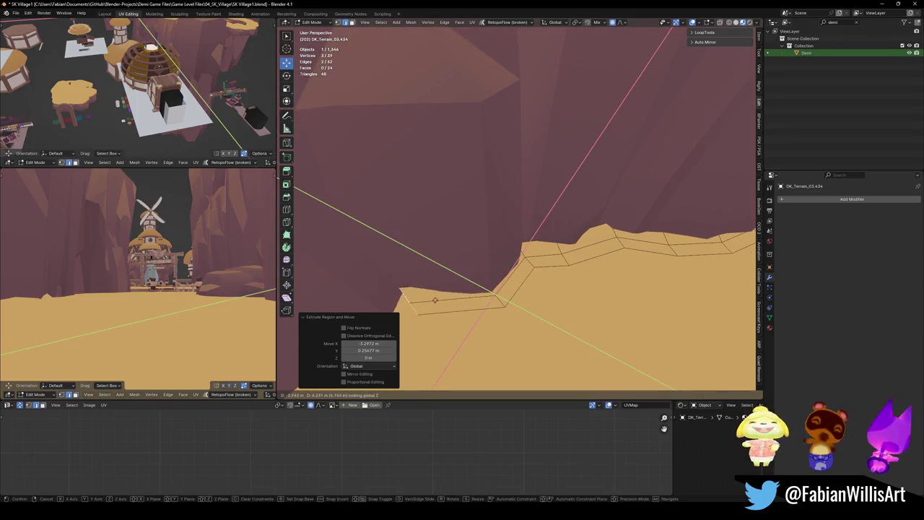
pyautogui.click(410, 297)
pyautogui.moveTo(498, 235)
pyautogui.mouseDown(button='middle')
pyautogui.moveTo(438, 296)
pyautogui.moveTo(496, 233)
pyautogui.mouseUp(button='middle')
pyautogui.press('e')
pyautogui.click(448, 298)
pyautogui.press('e')
pyautogui.click(446, 304)
# Extrude a ledge segment around the cliff corner, rotate its end edge, and move it flat
pyautogui.moveTo(446, 304); pyautogui.dragTo(425, 291, button='middle')
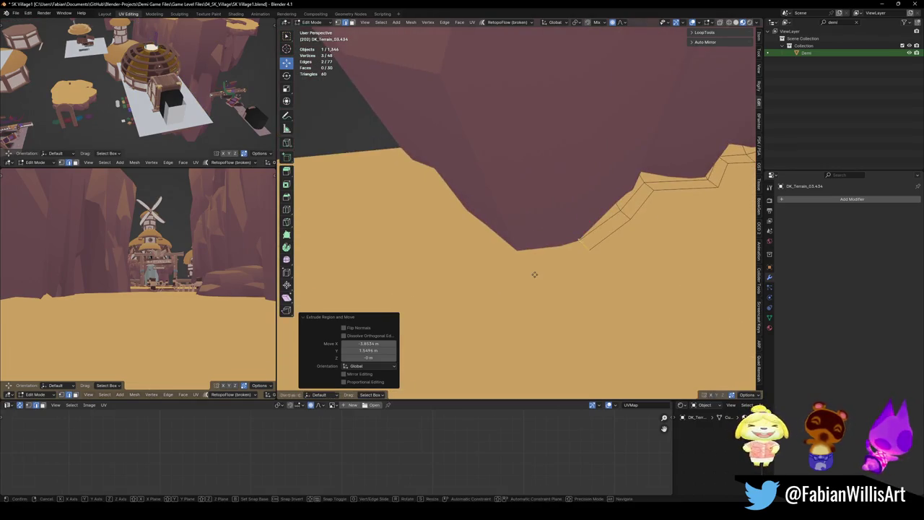
pyautogui.press('e')
pyautogui.click(498, 280)
pyautogui.press('r')
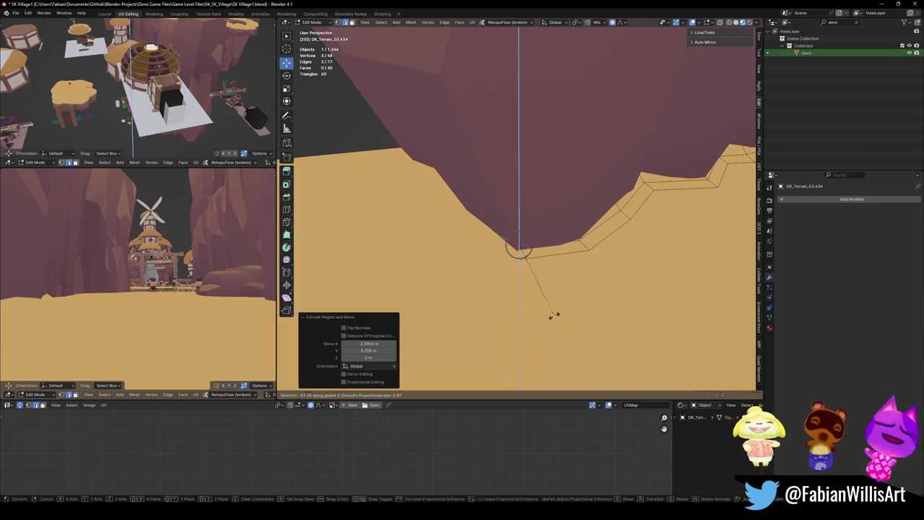
pyautogui.click(553, 316)
pyautogui.press('g')
pyautogui.hotkey('shift', 'z')
# Select the second ledge's end edge and extrude two level segments along the other cliff base
pyautogui.click(558, 314)
pyautogui.moveTo(558, 315)
pyautogui.mouseDown(button='middle')
pyautogui.moveTo(554, 226)
pyautogui.moveTo(517, 226)
pyautogui.mouseUp(button='middle')
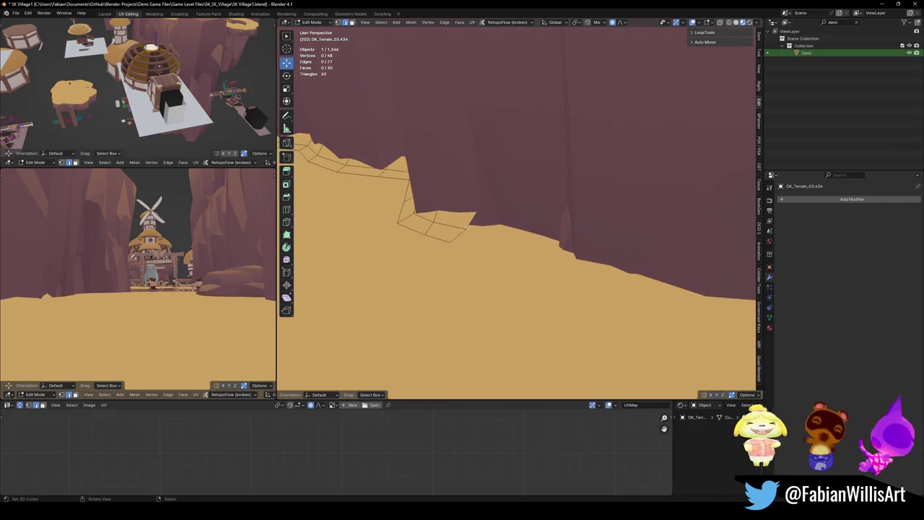
pyautogui.keyDown('alt'); pyautogui.click(469, 224); pyautogui.keyUp('alt')
pyautogui.press('e')
pyautogui.hotkey('shift', 'z')
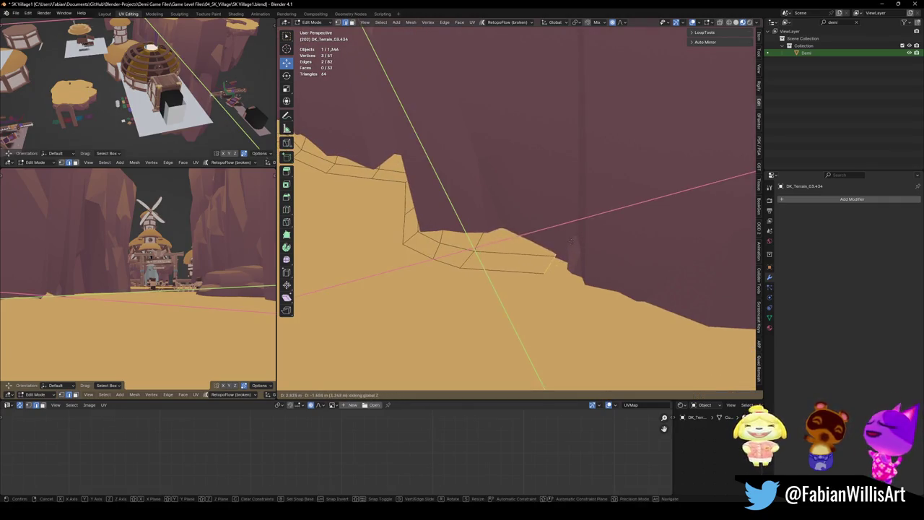
pyautogui.click(570, 241)
pyautogui.press('e')
pyautogui.hotkey('shift', 'z')
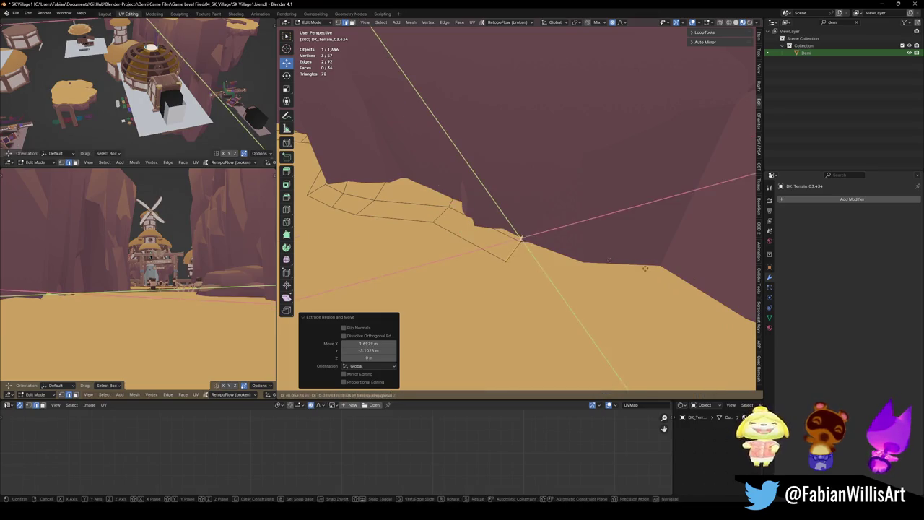
pyautogui.click(704, 280)
# Extrude two more level segments to complete the second ledge strip
pyautogui.press('e')
pyautogui.hotkey('shift', 'z')
pyautogui.click(670, 257)
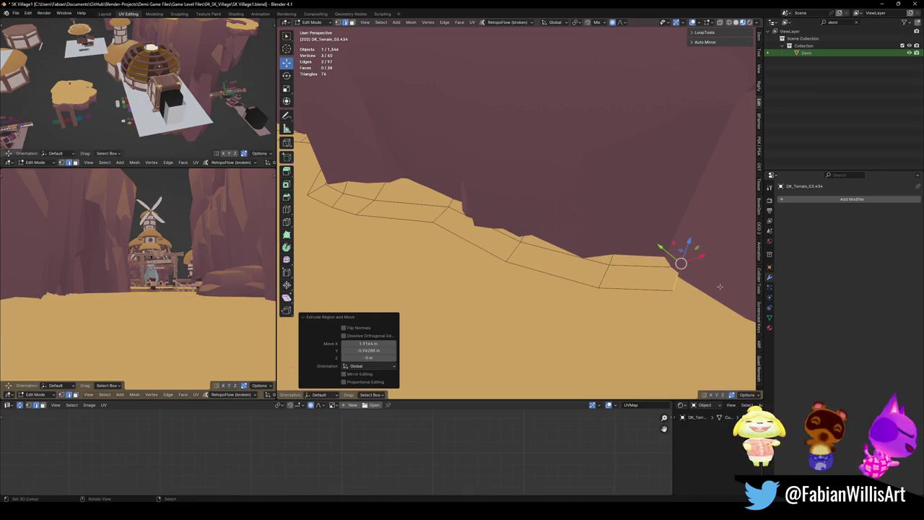
pyautogui.moveTo(670, 258); pyautogui.dragTo(566, 245, button='middle')
pyautogui.press('e')
pyautogui.hotkey('shift', 'z')
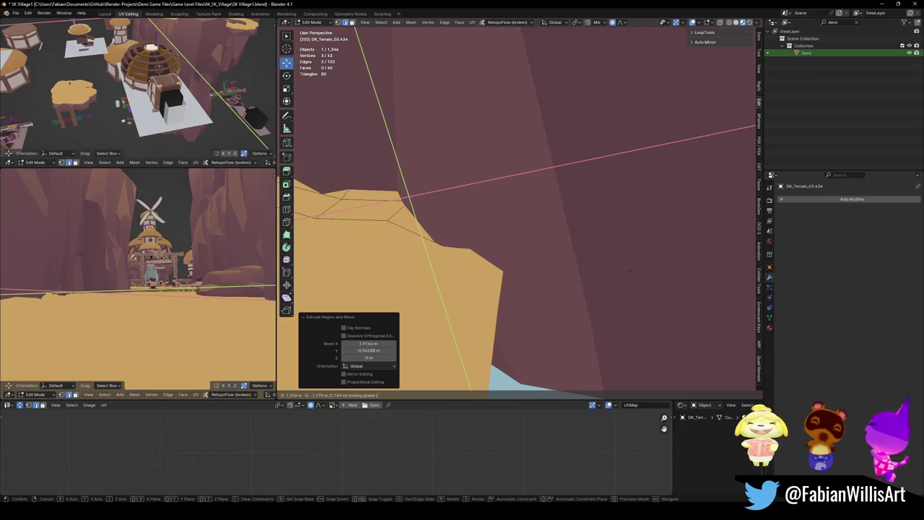
pyautogui.click(629, 268)
pyautogui.moveTo(629, 268); pyautogui.dragTo(476, 221, button='middle')
# Raise the ledge edge loop vertically twice with proportional editing, then return to Object Mode
pyautogui.press('g')
pyautogui.press('z')
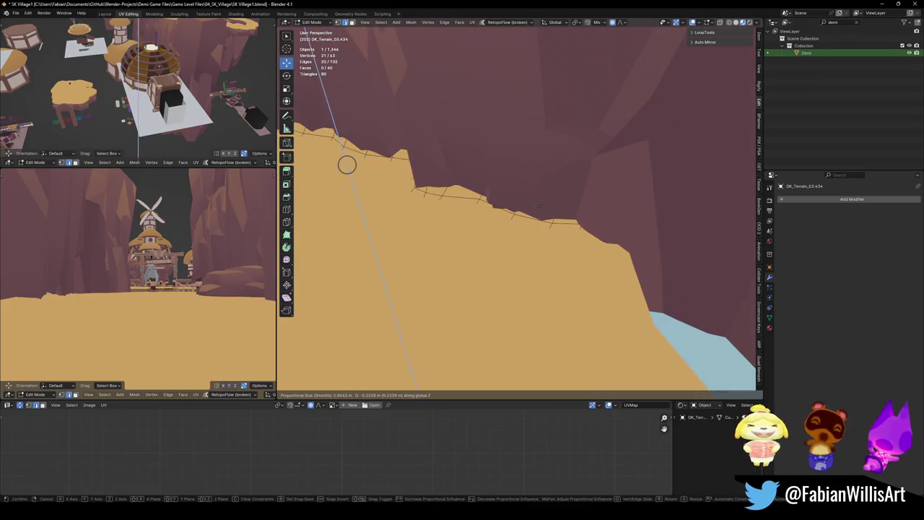
pyautogui.click(347, 164)
pyautogui.hotkey('alt', 'a')
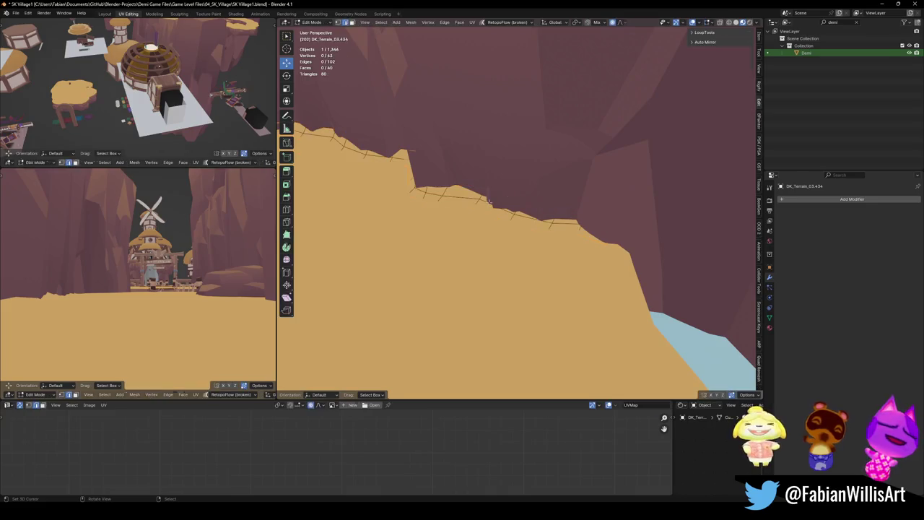
pyautogui.press('g')
pyautogui.press('z')
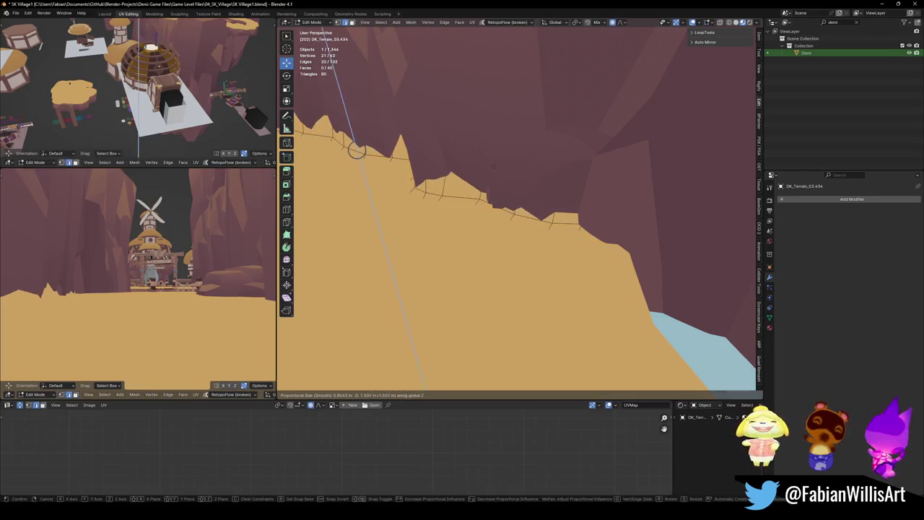
pyautogui.click(356, 149)
pyautogui.press('Tab')
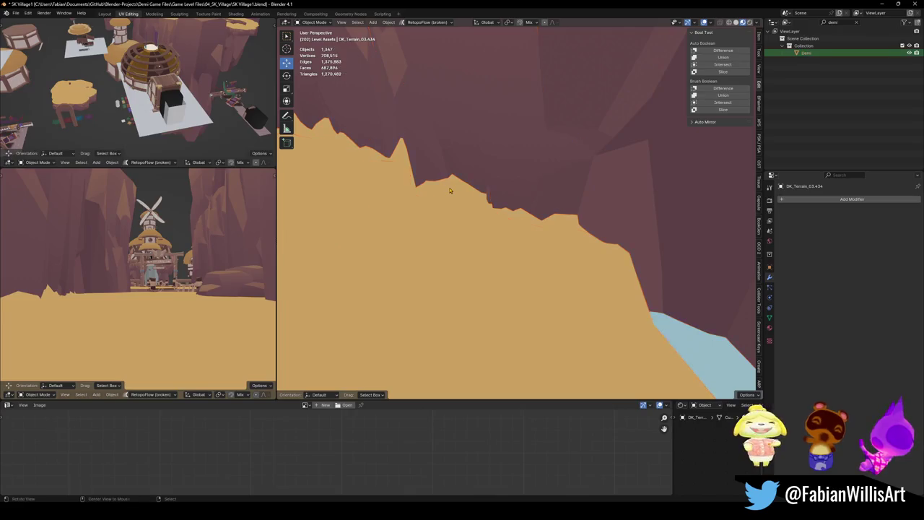
# Save SK Village1.blend, fly over the level, and frame the terrain cliff object
pyautogui.moveTo(450, 190); pyautogui.dragTo(530, 254, button='middle')
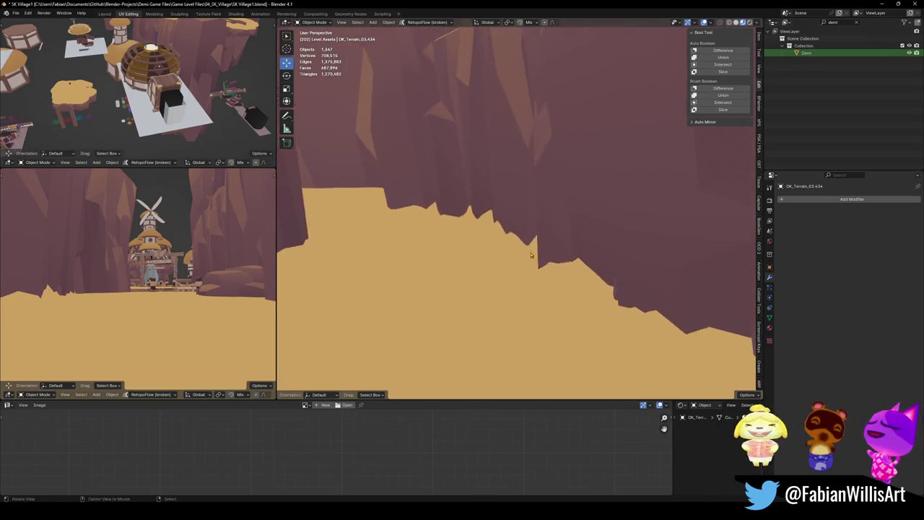
pyautogui.hotkey('shift', '`')
pyautogui.hotkey('ctrl', 's')
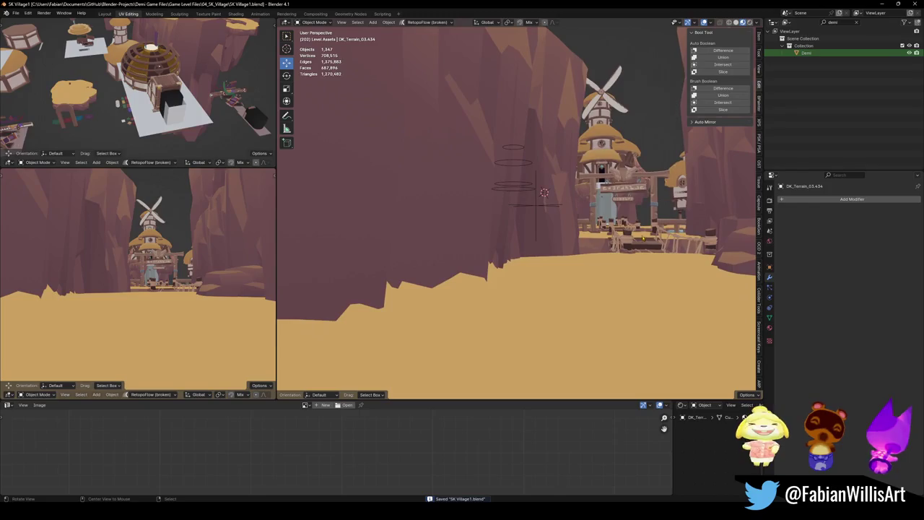
pyautogui.click(517, 249)
pyautogui.click(553, 263)
pyautogui.press('KP_Decimal')
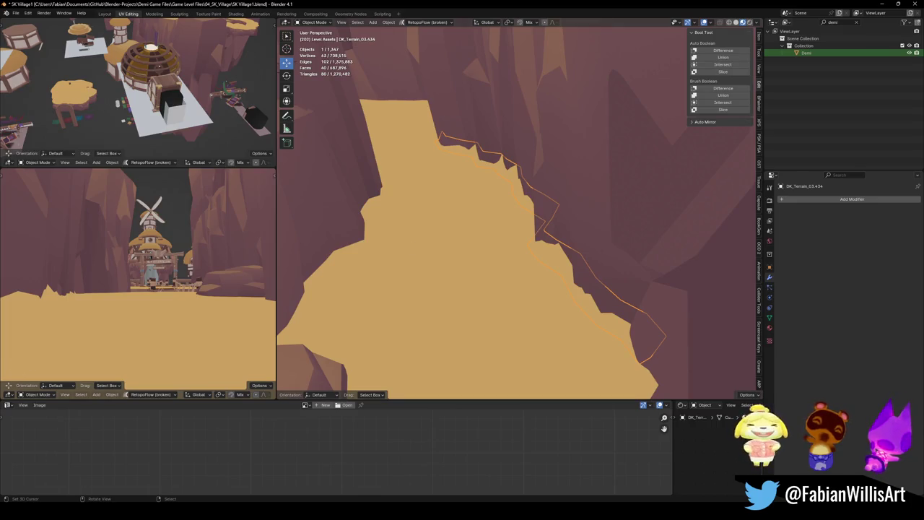
# Fly down the canyon to the bridge, select the nearby rock, then switch to another Blender file
pyautogui.hotkey('alt', 'a')
pyautogui.hotkey('shift', '`')
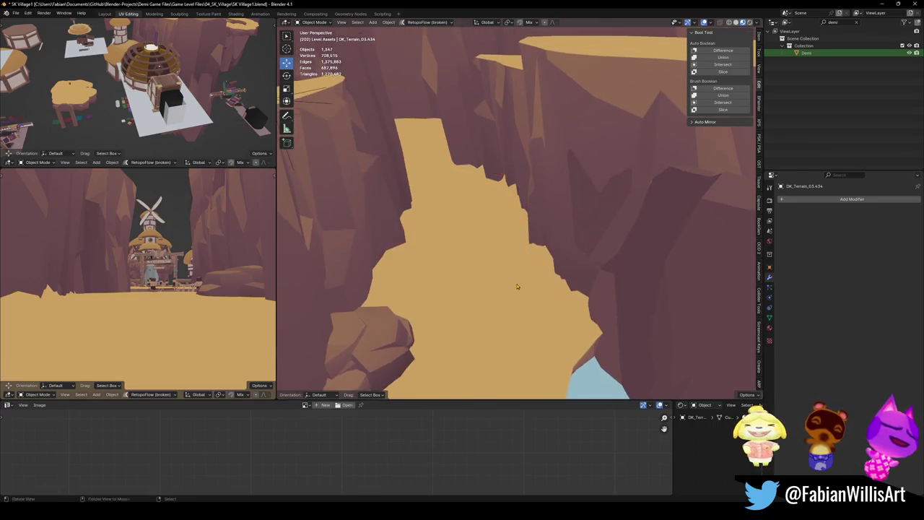
pyautogui.press('w')
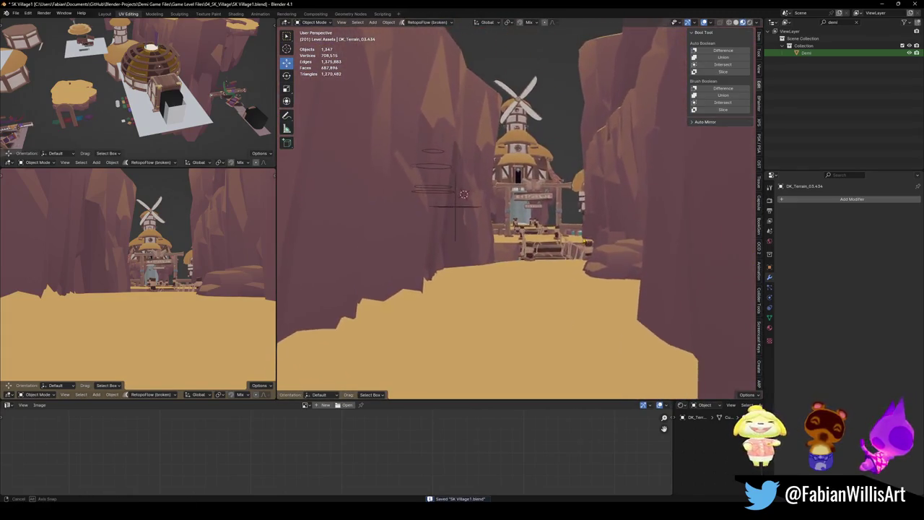
pyautogui.click(591, 255)
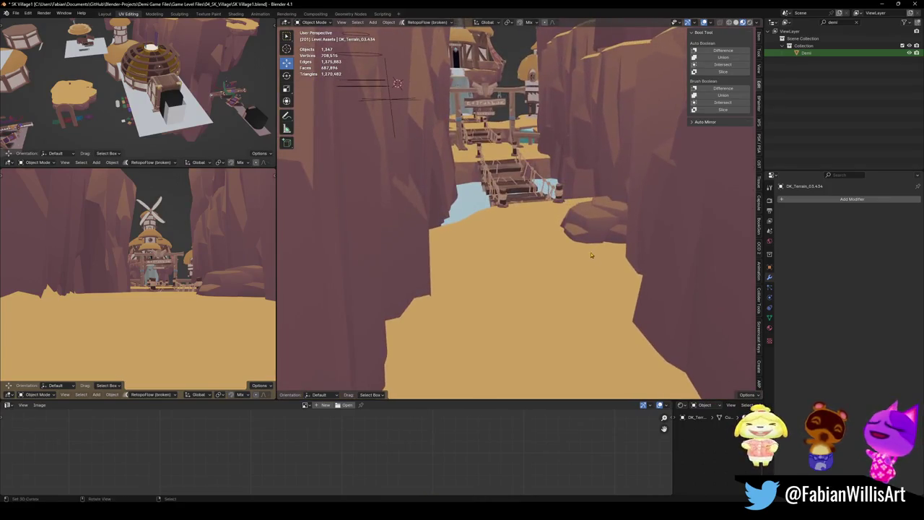
pyautogui.click(587, 237)
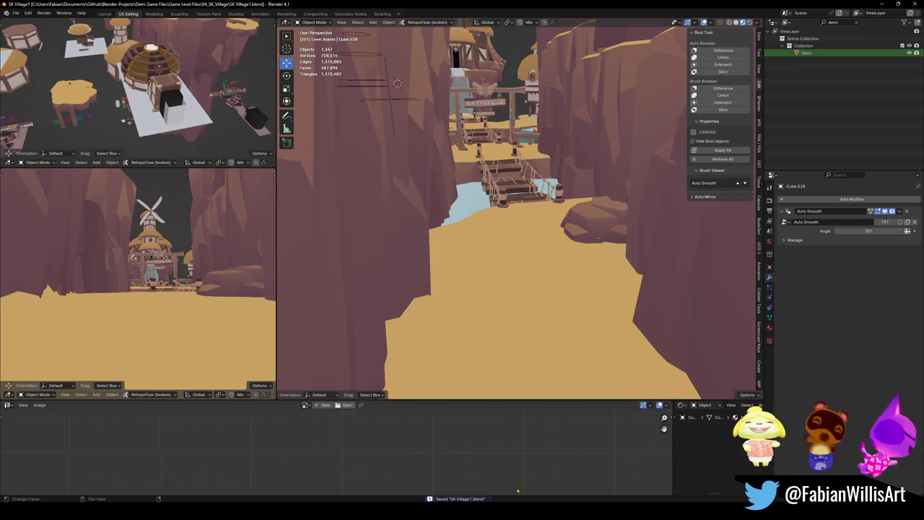
pyautogui.click(628, 473)
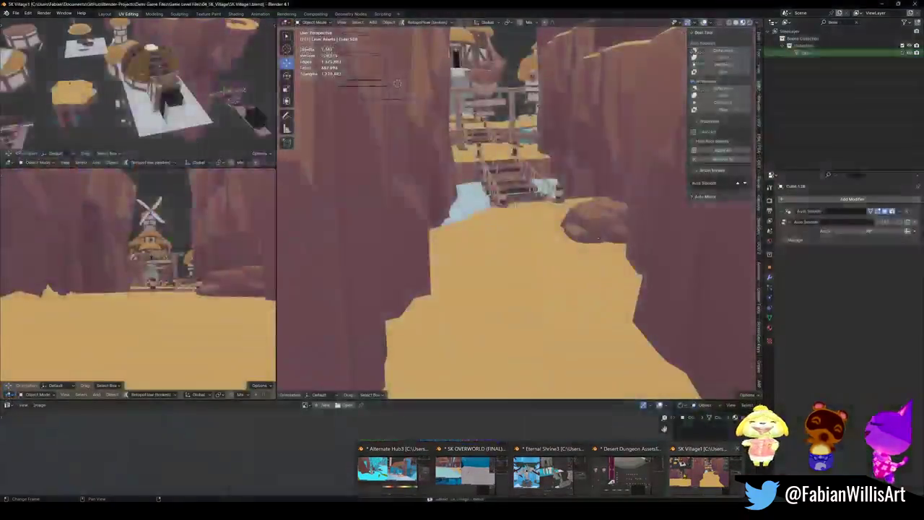
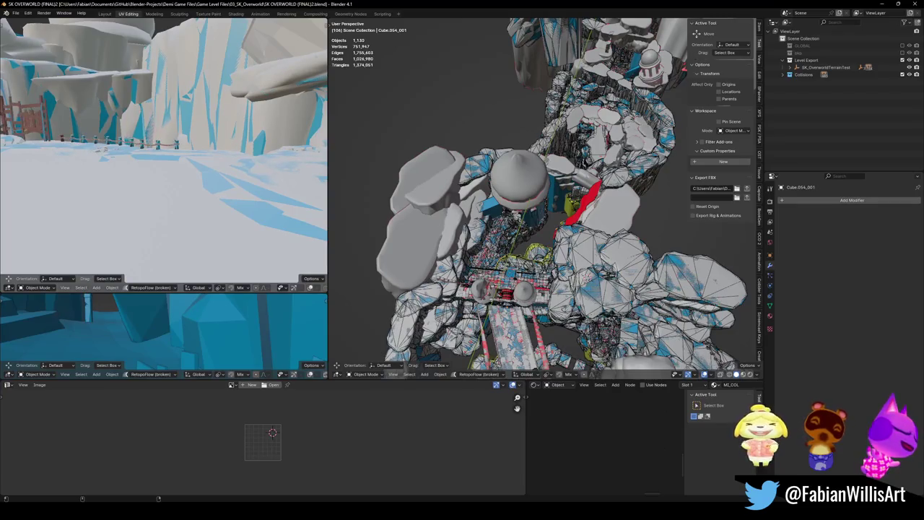
# Select the rubble.001 rocks and a sand rubble piece on the chain-post path
pyautogui.moveTo(542, 195)
pyautogui.mouseDown(button='middle')
pyautogui.moveTo(505, 217)
pyautogui.moveTo(640, 290)
pyautogui.moveTo(590, 238)
pyautogui.moveTo(549, 217)
pyautogui.mouseUp(button='middle')
pyautogui.scroll(5, 541, 195)
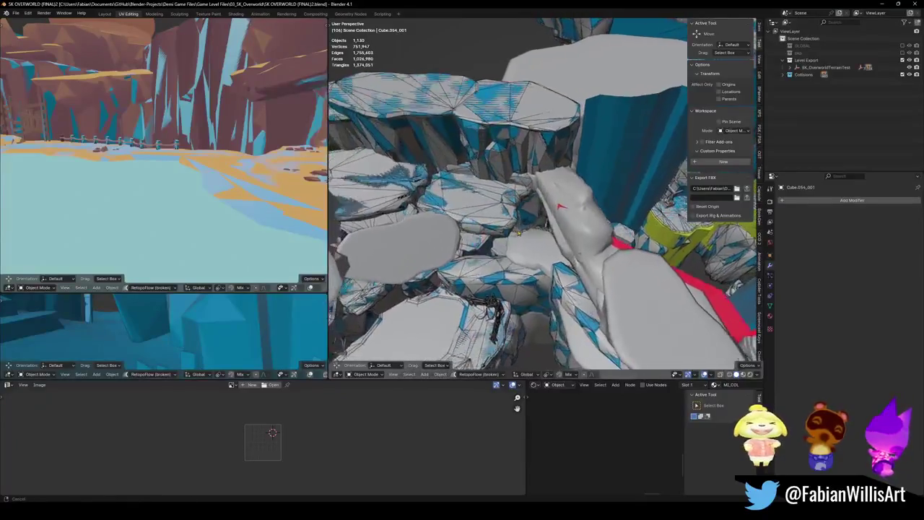
pyautogui.moveTo(549, 216)
pyautogui.mouseDown(button='middle')
pyautogui.moveTo(484, 276)
pyautogui.moveTo(494, 249)
pyautogui.mouseUp(button='middle')
pyautogui.click(484, 276)
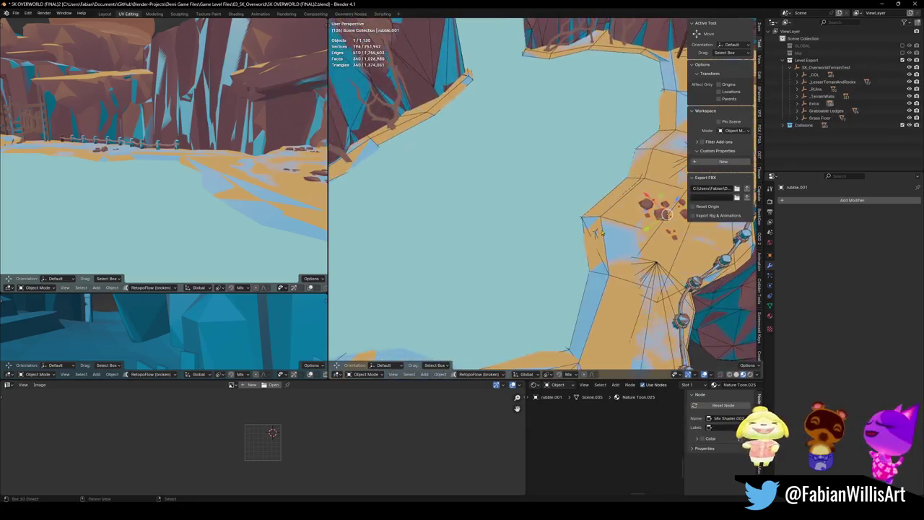
pyautogui.press('KP_Decimal')
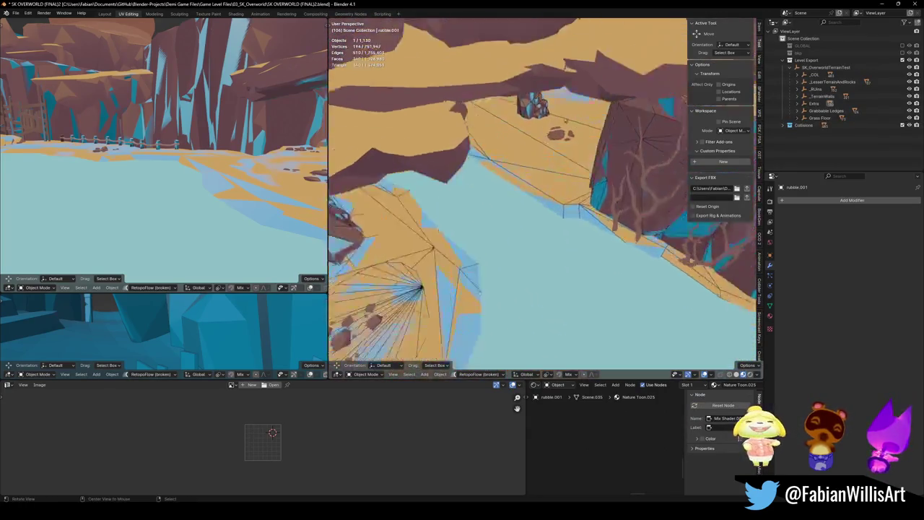
pyautogui.keyDown('shift'); pyautogui.click(567, 87); pyautogui.keyUp('shift')
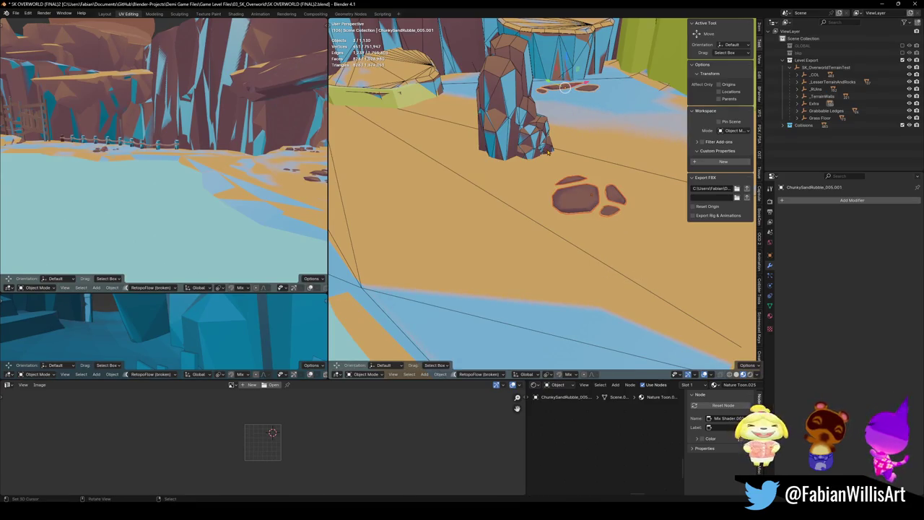
# Unparent the three rubble pieces keeping their transforms, copy them, and switch to SK_Village1
pyautogui.hotkey('alt', 'p')
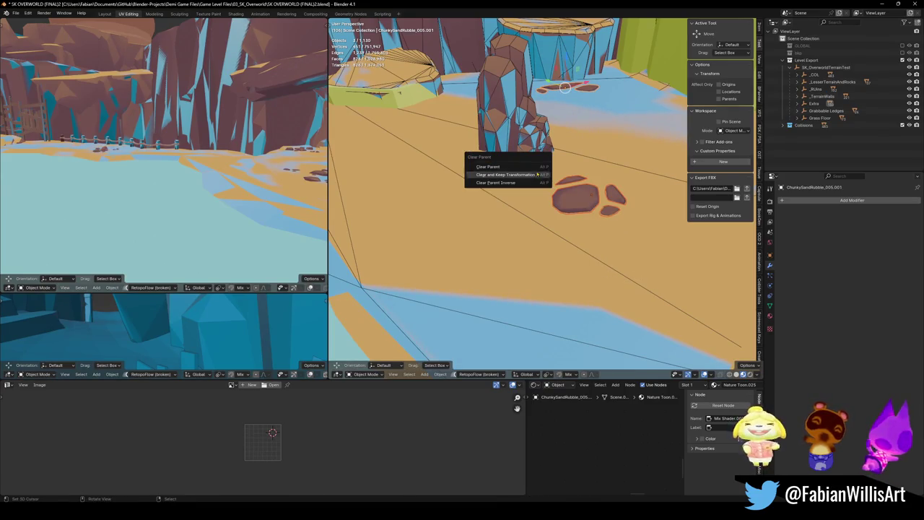
pyautogui.click(538, 175)
pyautogui.rightClick(538, 176)
pyautogui.click(506, 211)
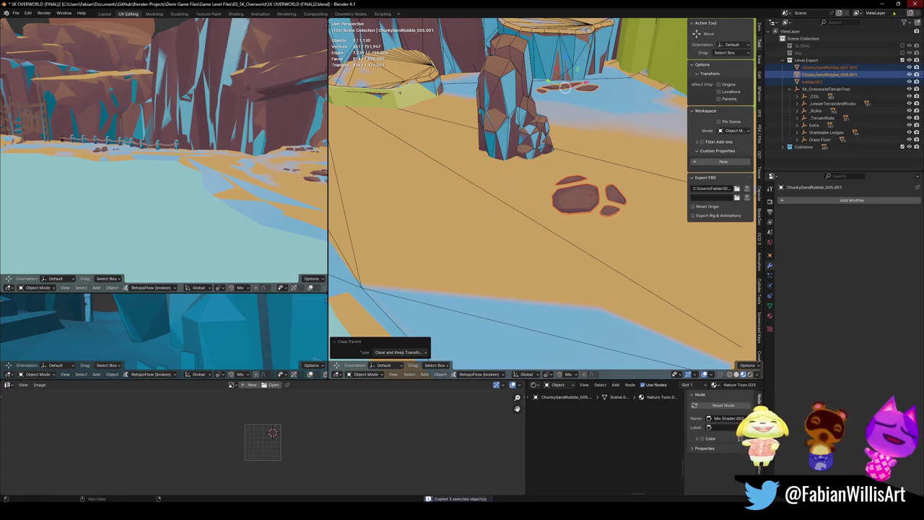
pyautogui.click(879, 5)
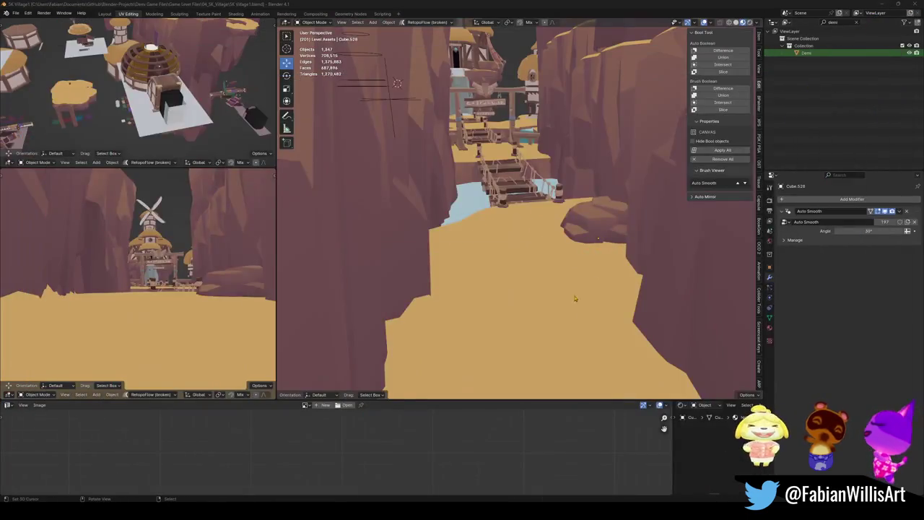
# Paste the rubble into the village at the 3D cursor and move two pieces up the path
pyautogui.hotkey('ctrl', 'v')
pyautogui.hotkey('shift', 's')
pyautogui.click(553, 328)
pyautogui.press('g')
pyautogui.click(592, 288)
pyautogui.click(549, 312)
pyautogui.press('g')
pyautogui.click(465, 244)
# Move another rubble piece down-left on the path and rotate it -40.5°
pyautogui.hotkey('alt', 'a')
pyautogui.click(540, 320)
pyautogui.press('g')
pyautogui.click(469, 321)
pyautogui.press('r')
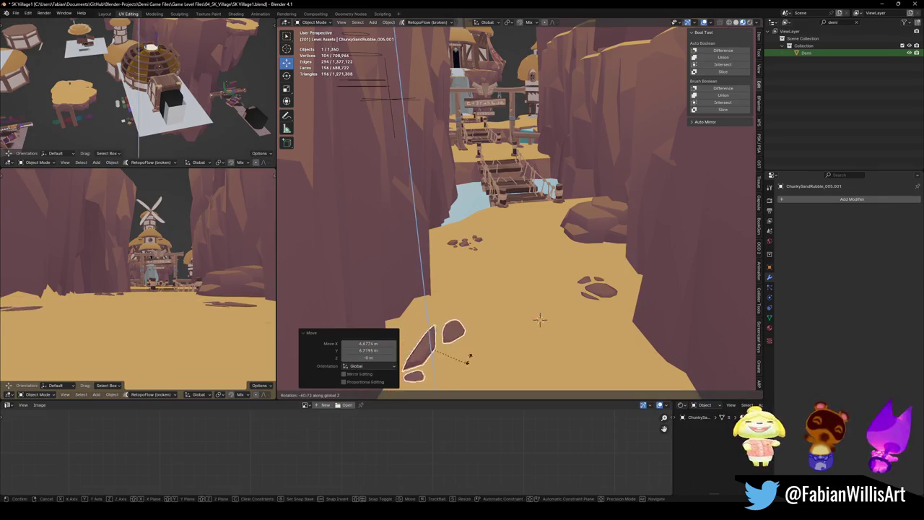
pyautogui.click(478, 337)
pyautogui.hotkey('alt', 'a')
# Zoom in and walk through the canyon toward its wall
pyautogui.scroll(3, 479, 337)
pyautogui.scroll(2, 479, 337)
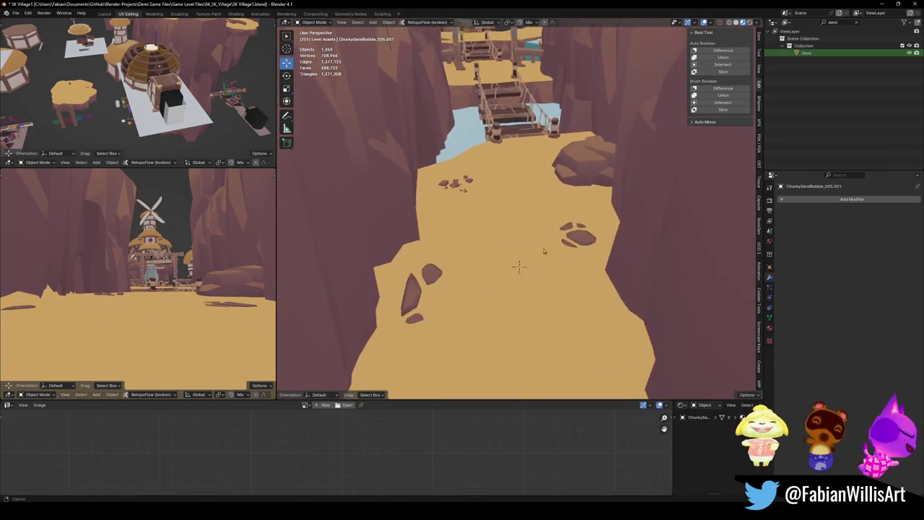
pyautogui.scroll(2, 478, 338)
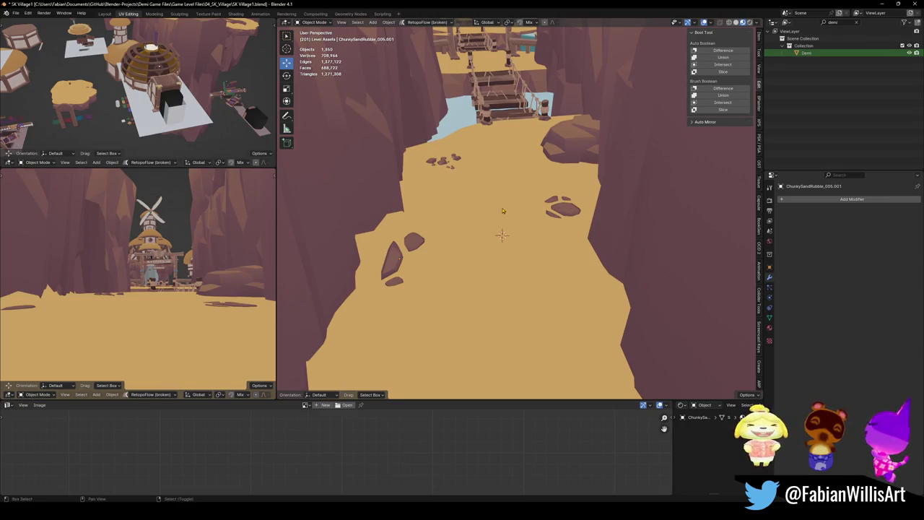
pyautogui.keyDown('shift'); pyautogui.scroll(2, 564, 211); pyautogui.keyUp('shift')
pyautogui.hotkey('shift', '`')
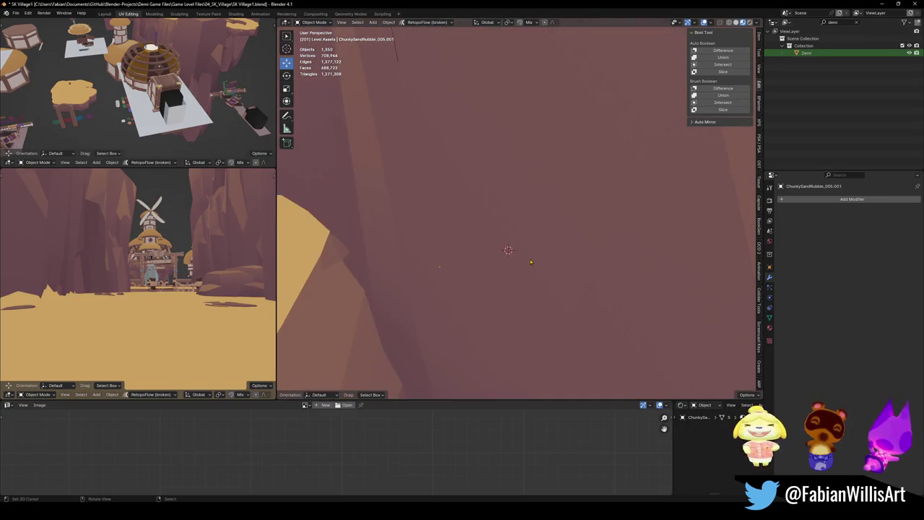
pyautogui.press('w')
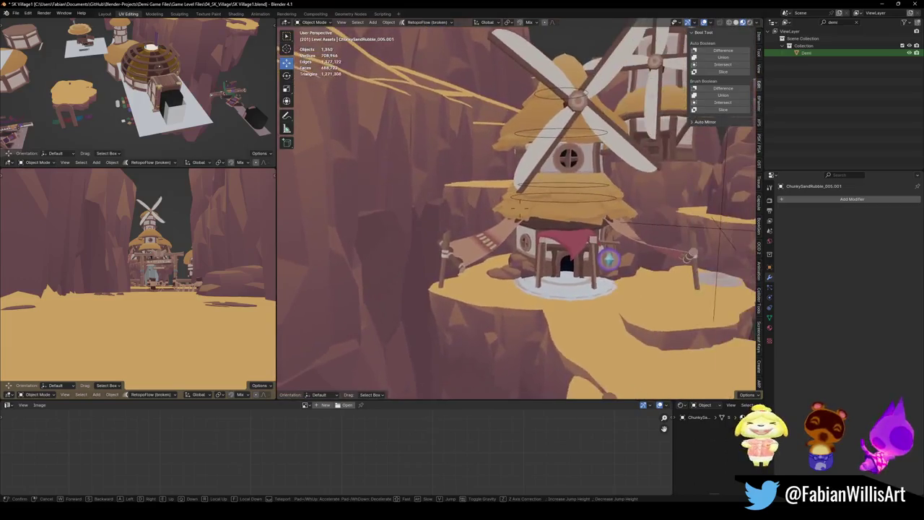
# Walk around the village to view the windmill, rope bridge and entrance gate
pyautogui.click(517, 209)
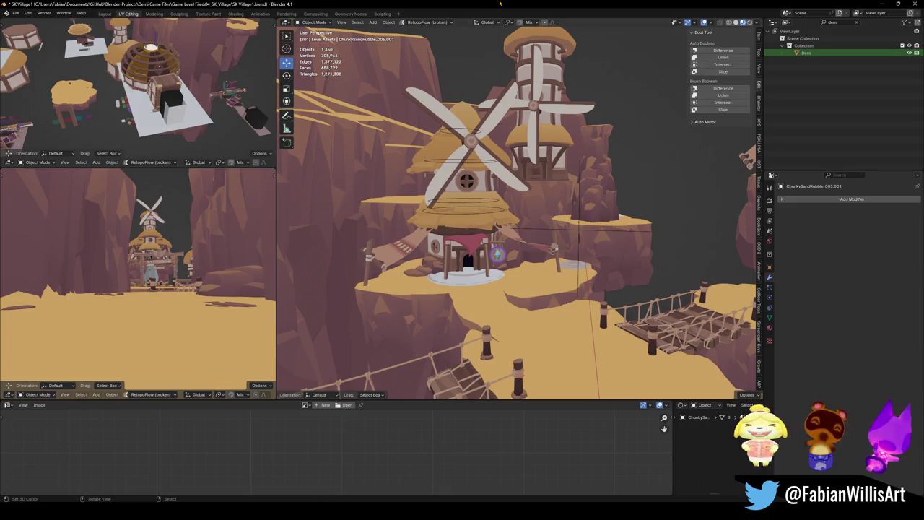
pyautogui.moveTo(517, 209); pyautogui.dragTo(463, 216, button='middle')
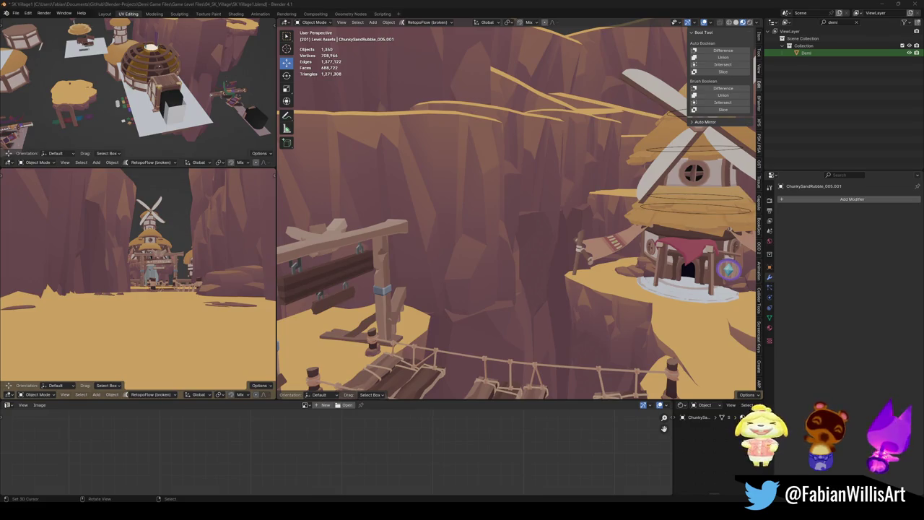
pyautogui.hotkey('shift', '`')
pyautogui.press('w')
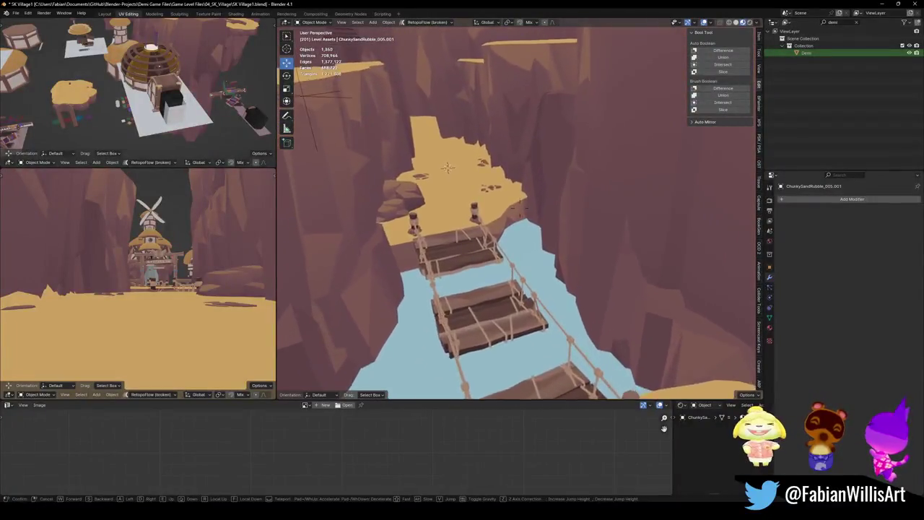
pyautogui.press('s')
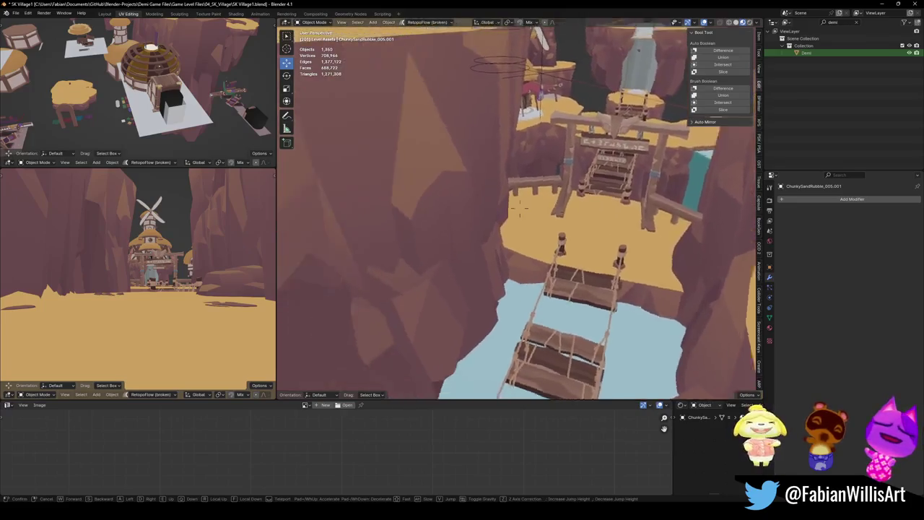
# Rise up near the bridge, leave walk mode, and save SK Village1.blend
pyautogui.press('s')
pyautogui.press('Return')
pyautogui.hotkey('ctrl', 's')
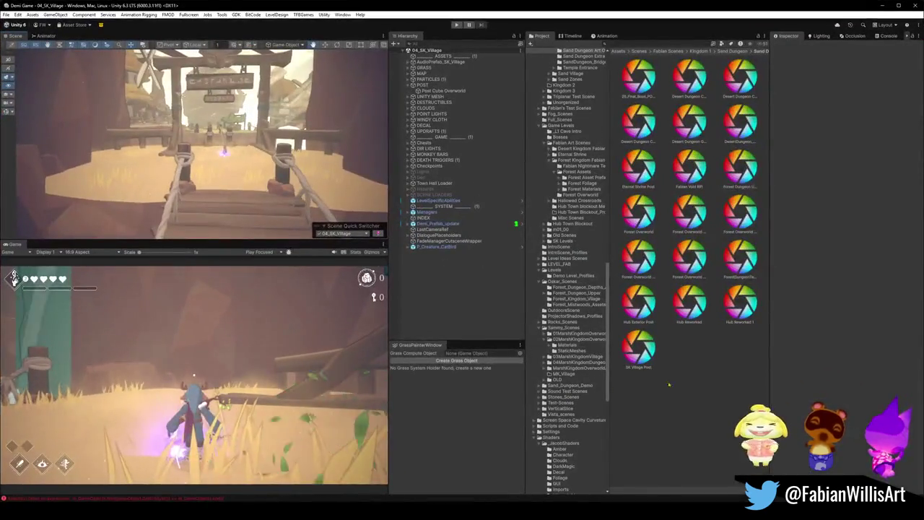
# Open the 04_SK_Village scene asset from Unity's Project panel for play-testing
pyautogui.rightClick(682, 124)
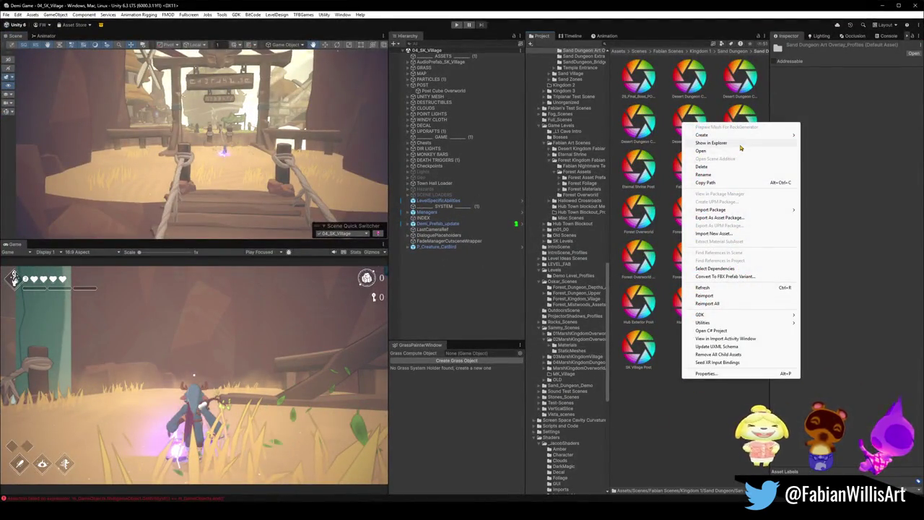
pyautogui.click(736, 150)
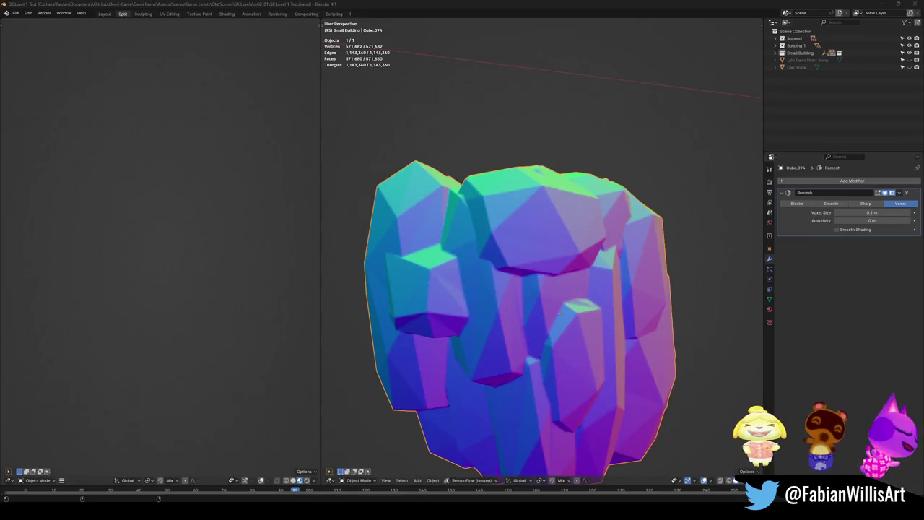
# Exit local view on the rock to reveal the whole Level 1 test scene
pyautogui.scroll(-5, 557, 276)
pyautogui.moveTo(557, 277)
pyautogui.mouseDown(button='middle')
pyautogui.moveTo(555, 258)
pyautogui.moveTo(530, 272)
pyautogui.moveTo(685, 417)
pyautogui.moveTo(562, 268)
pyautogui.moveTo(509, 322)
pyautogui.mouseUp(button='middle')
pyautogui.press('KP_Divide')
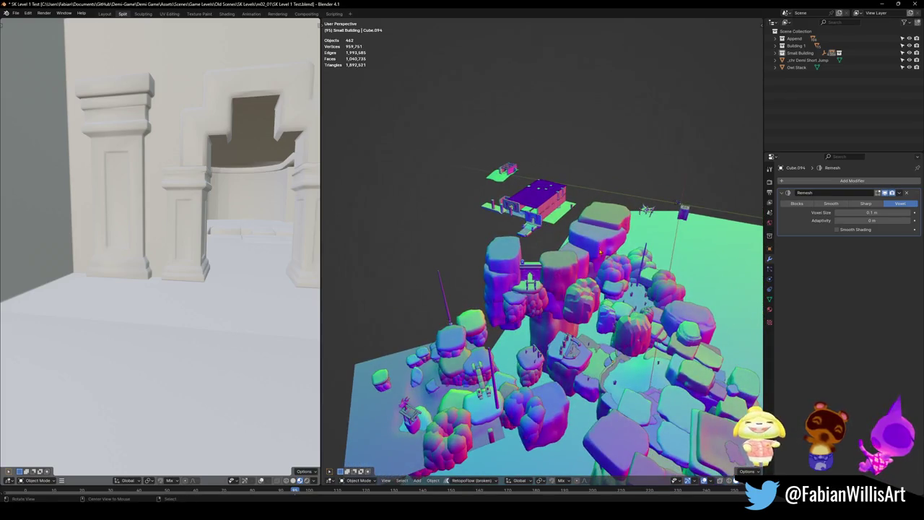
# Orbit in on the tent, select its plane Plane.092, and view it closely
pyautogui.keyDown('alt'); pyautogui.middleClick(648, 211); pyautogui.keyUp('alt')
pyautogui.scroll(6, 647, 211)
pyautogui.scroll(4, 648, 211)
pyautogui.moveTo(647, 210)
pyautogui.mouseDown(button='middle')
pyautogui.moveTo(636, 270)
pyautogui.moveTo(585, 276)
pyautogui.mouseUp(button='middle')
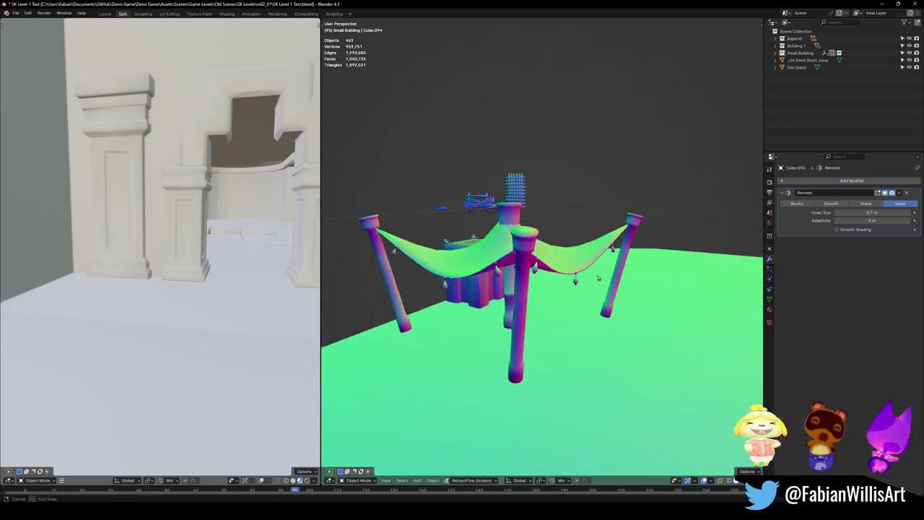
pyautogui.moveTo(550, 231)
pyautogui.mouseDown(button='middle')
pyautogui.moveTo(544, 277)
pyautogui.moveTo(508, 265)
pyautogui.moveTo(537, 294)
pyautogui.moveTo(540, 286)
pyautogui.mouseUp(button='middle')
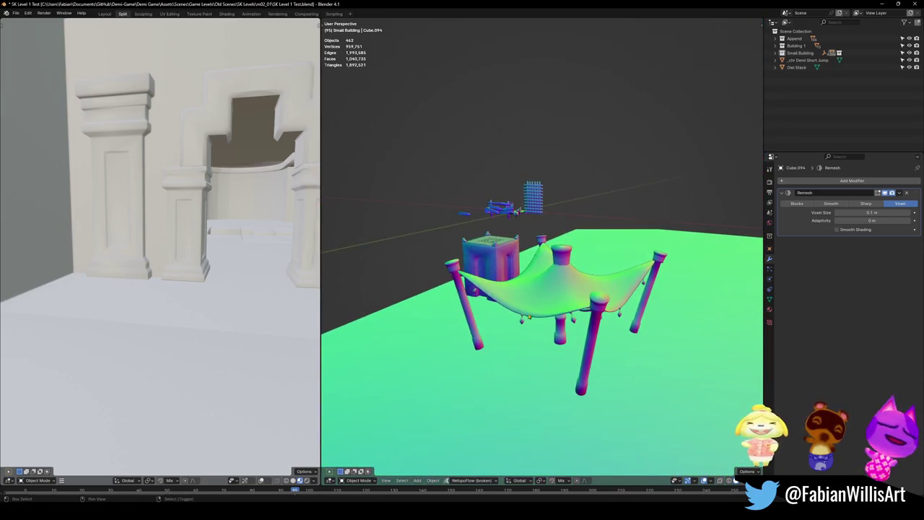
pyautogui.moveTo(540, 286)
pyautogui.mouseDown(button='middle')
pyautogui.moveTo(549, 298)
pyautogui.moveTo(509, 274)
pyautogui.moveTo(545, 277)
pyautogui.mouseUp(button='middle')
pyautogui.click(548, 298)
pyautogui.scroll(5, 496, 247)
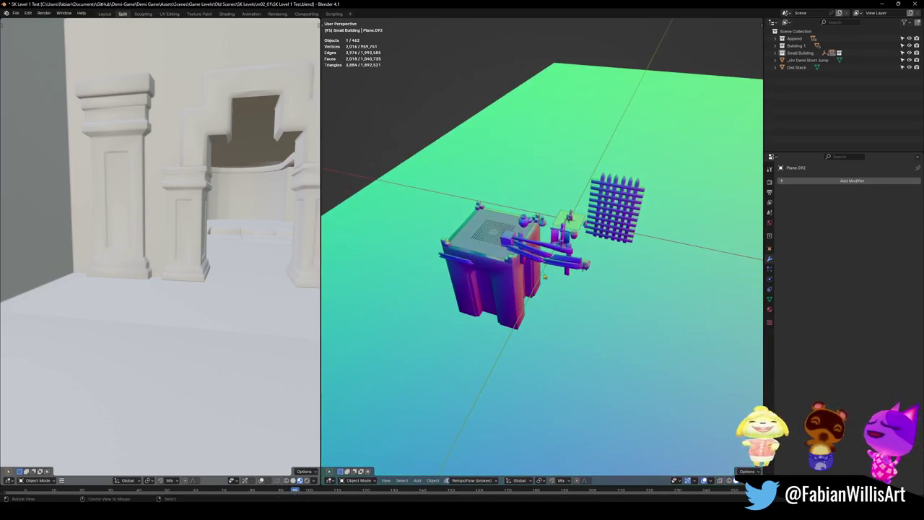
pyautogui.scroll(6, 537, 225)
pyautogui.moveTo(537, 225)
pyautogui.mouseDown(button='middle')
pyautogui.moveTo(604, 249)
pyautogui.moveTo(567, 279)
pyautogui.moveTo(633, 241)
pyautogui.moveTo(575, 307)
pyautogui.mouseUp(button='middle')
pyautogui.scroll(5, 563, 283)
# Walk through the test level past the tent, blue building and archway corridor
pyautogui.hotkey('shift', '`')
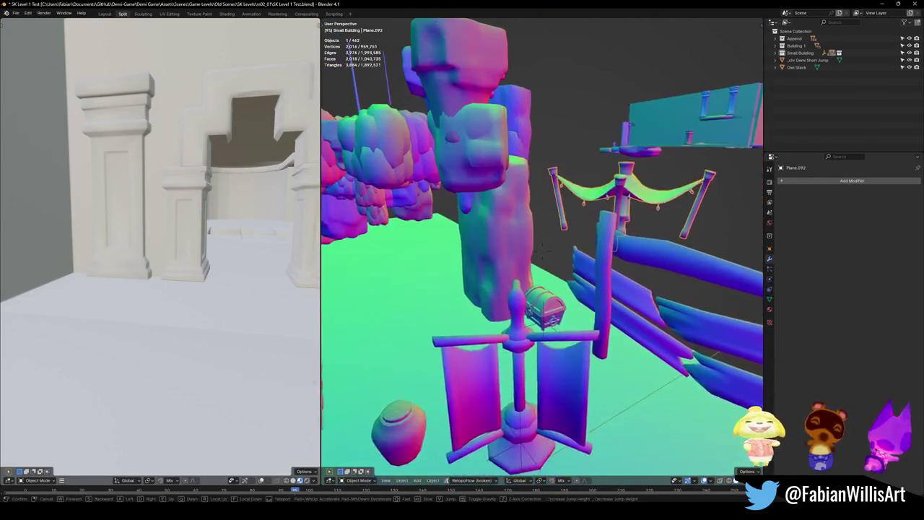
pyautogui.press('w')
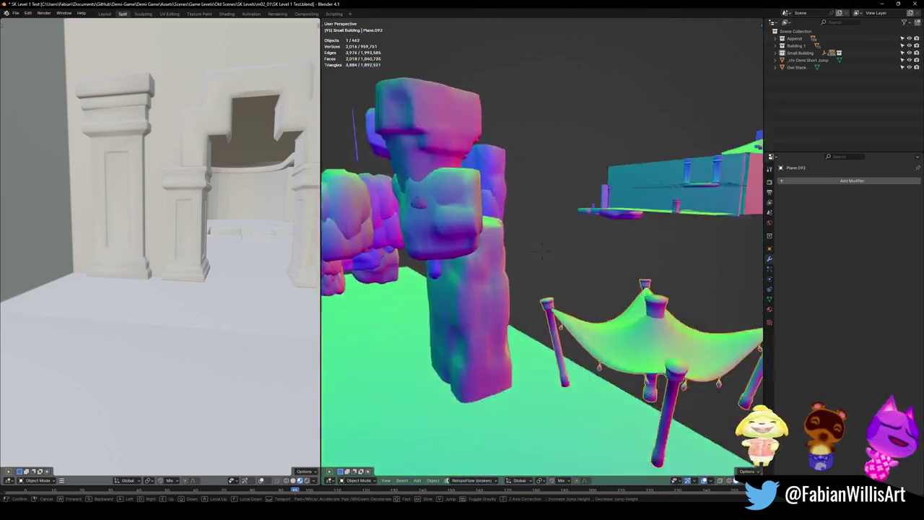
pyautogui.press('w')
pyautogui.press('s')
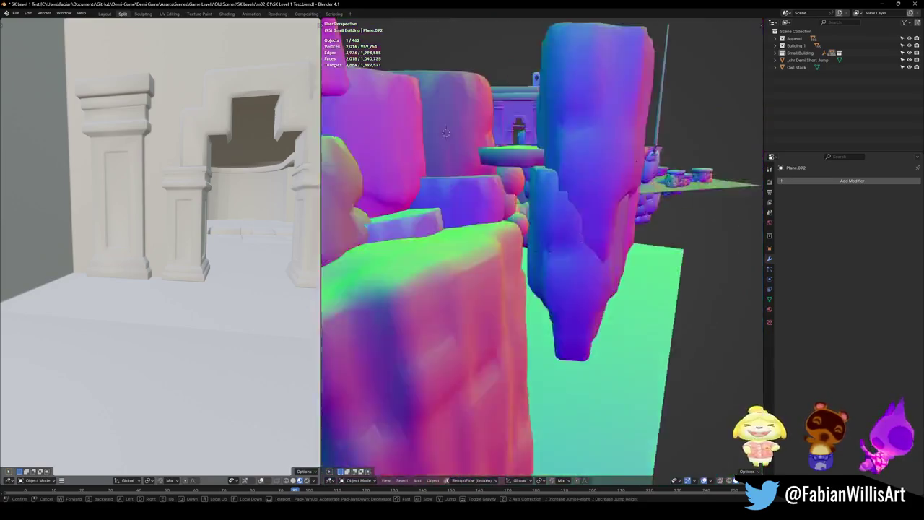
pyautogui.press('w')
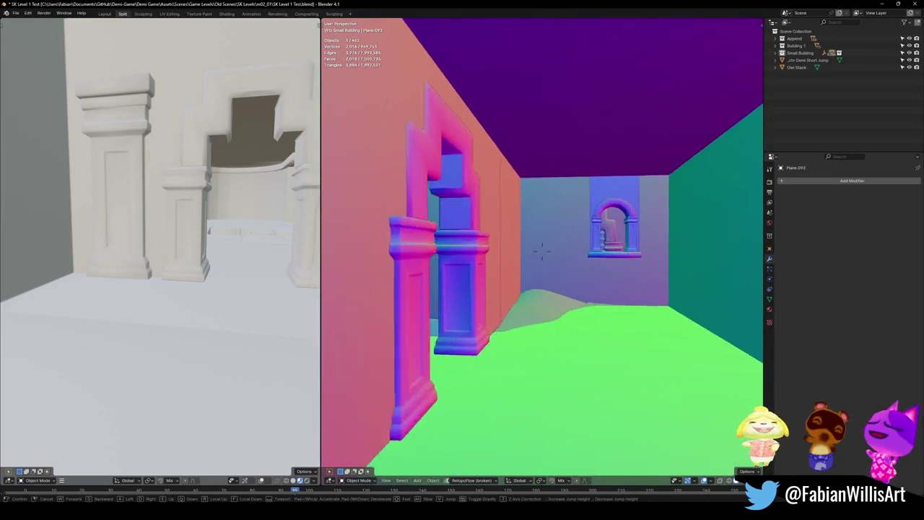
pyautogui.press('w')
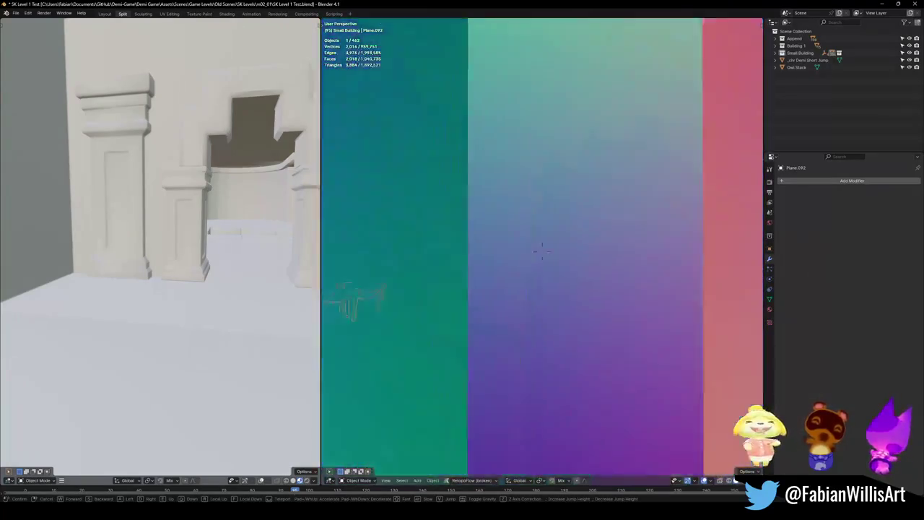
pyautogui.press('s')
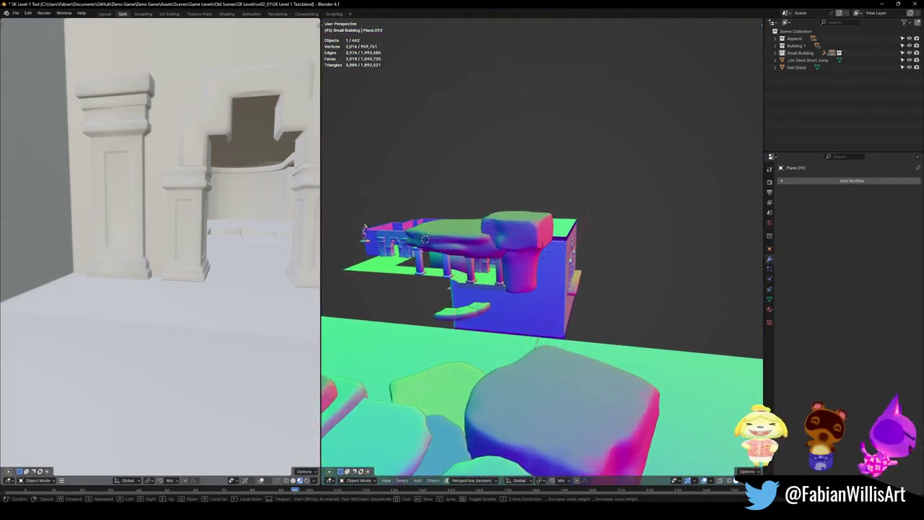
pyautogui.press('w')
pyautogui.press('s')
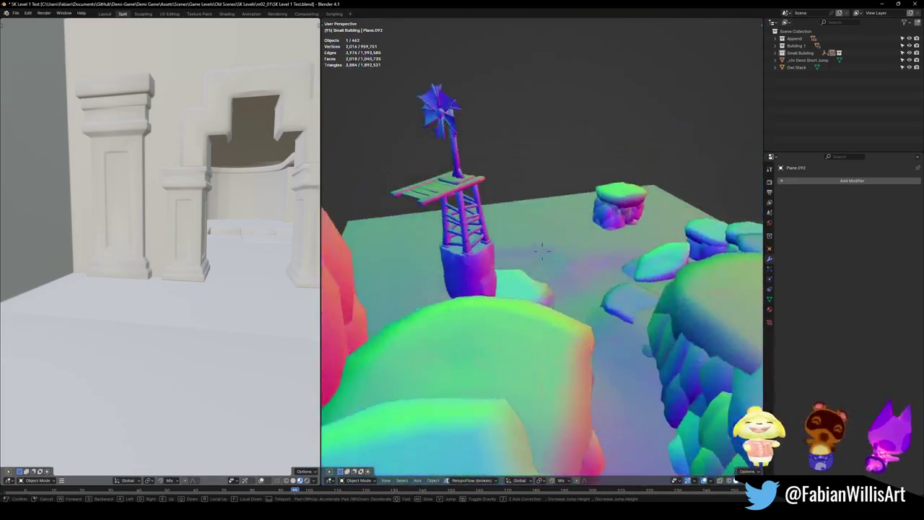
# Walk on past the windmill tower into the pillared building's interior
pyautogui.press('w')
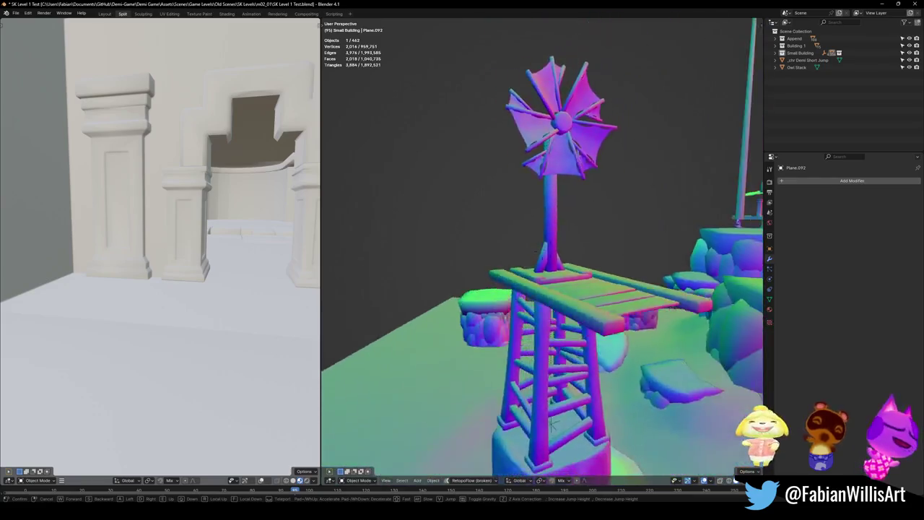
pyautogui.press('w')
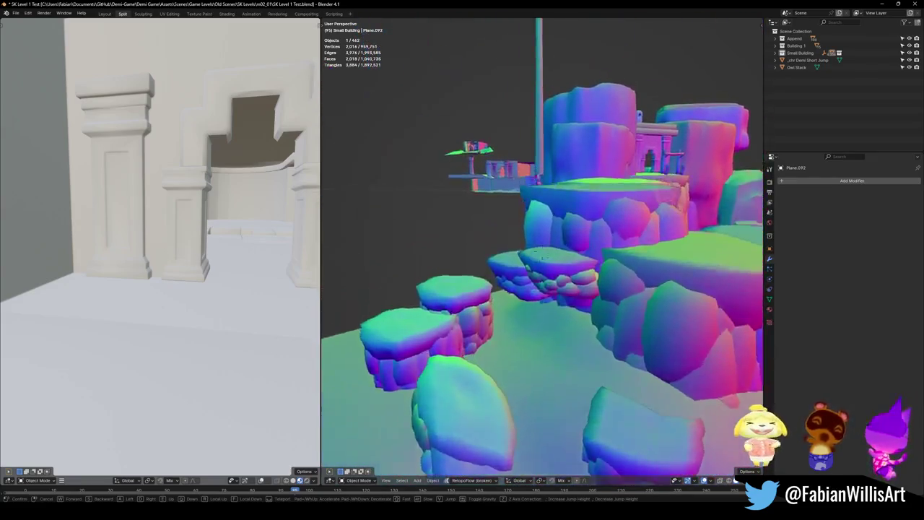
pyautogui.press('w')
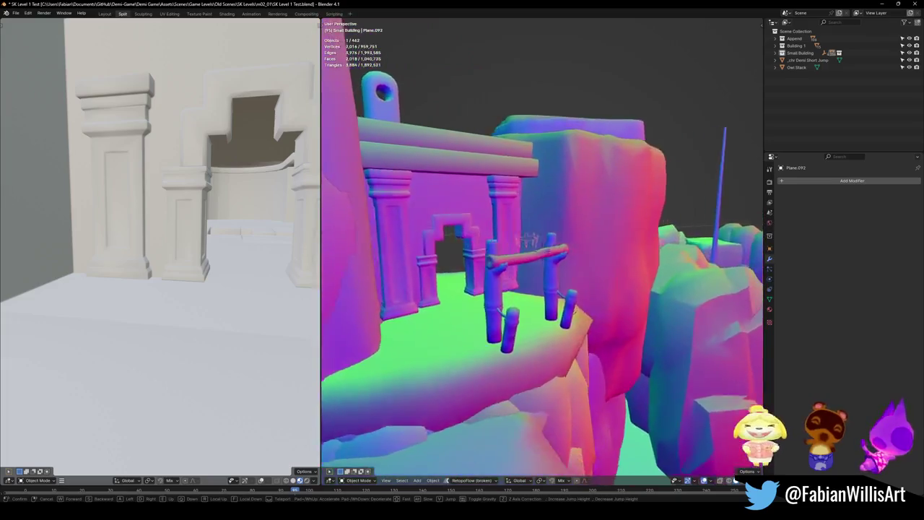
pyautogui.press('w')
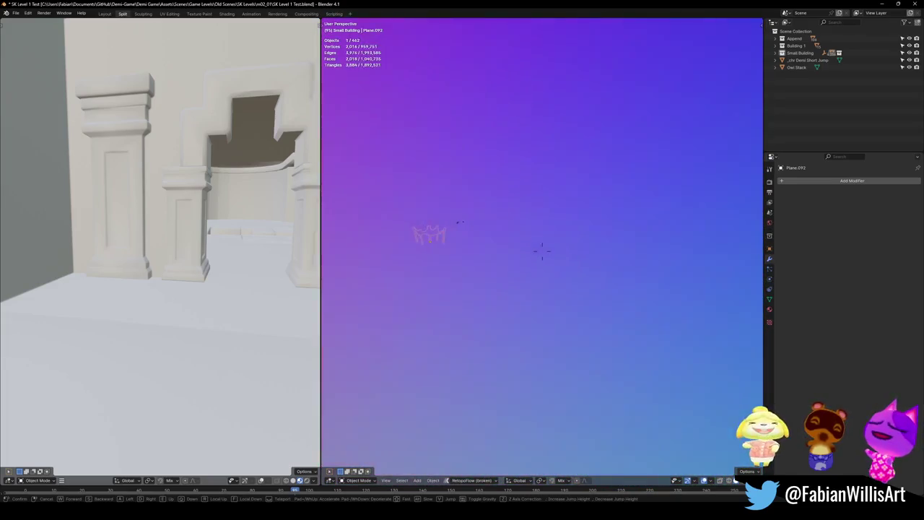
pyautogui.press('s')
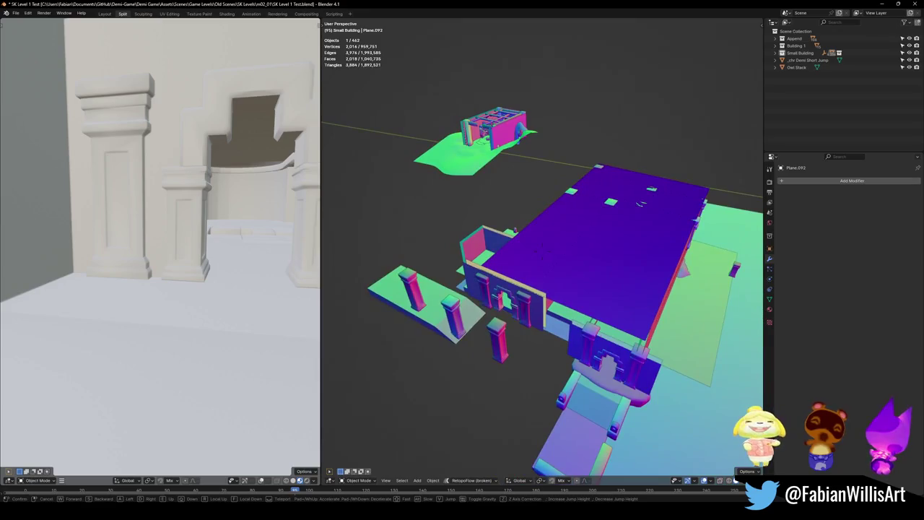
pyautogui.press('w')
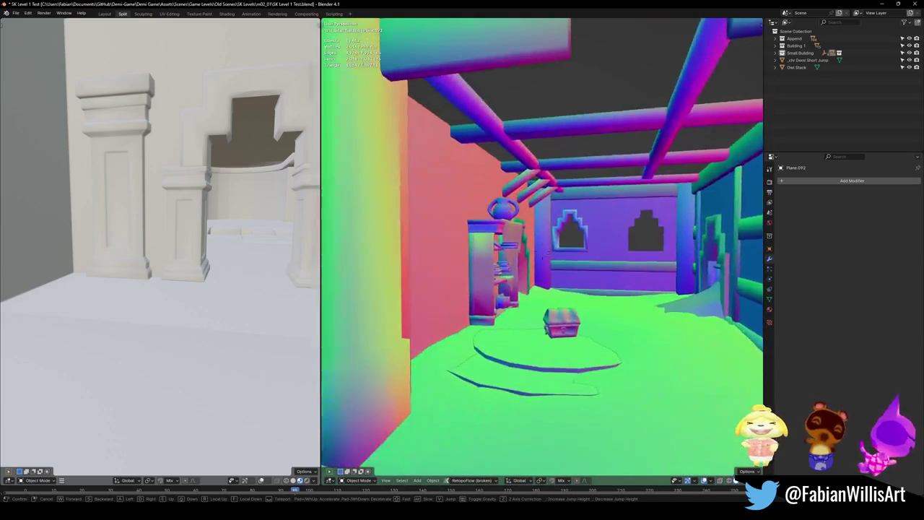
pyautogui.press('w')
pyautogui.click(573, 309)
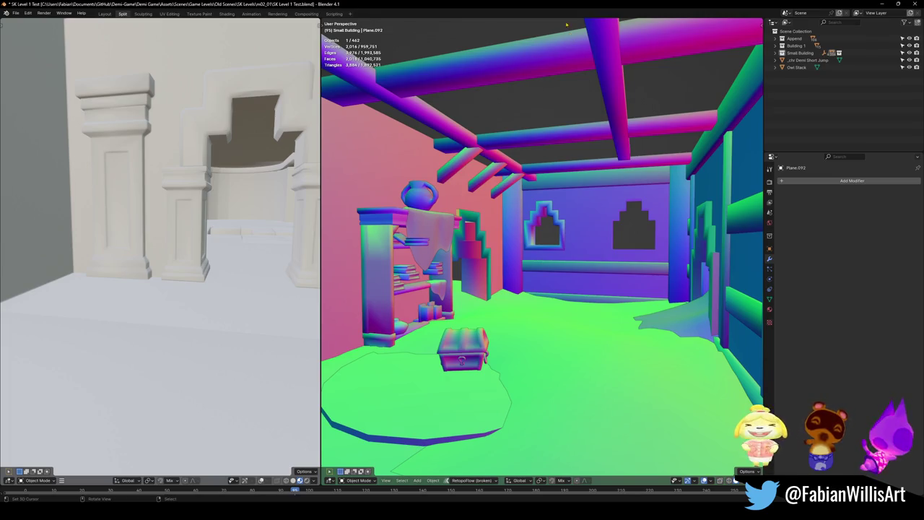
# Walk into the room and back out, fly above to the carpet canopy, and copy it
pyautogui.hotkey('shift', '`')
pyautogui.press('w')
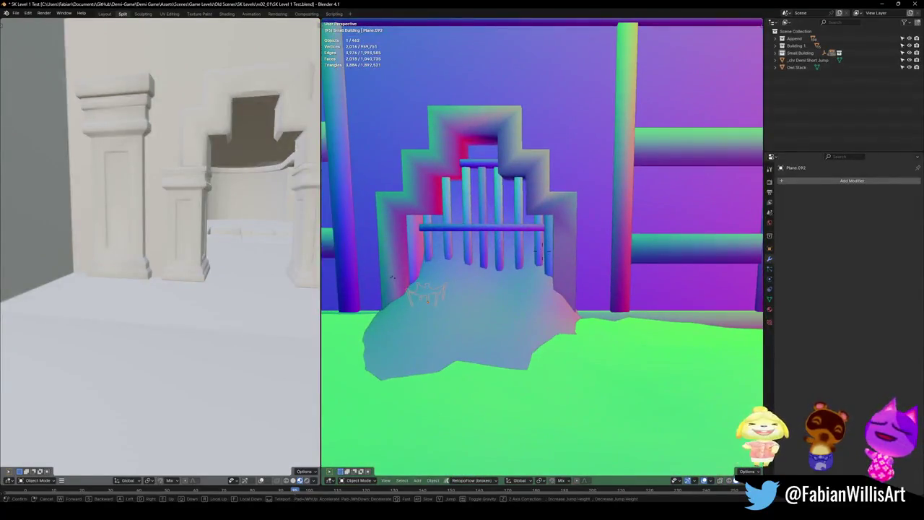
pyautogui.press('w')
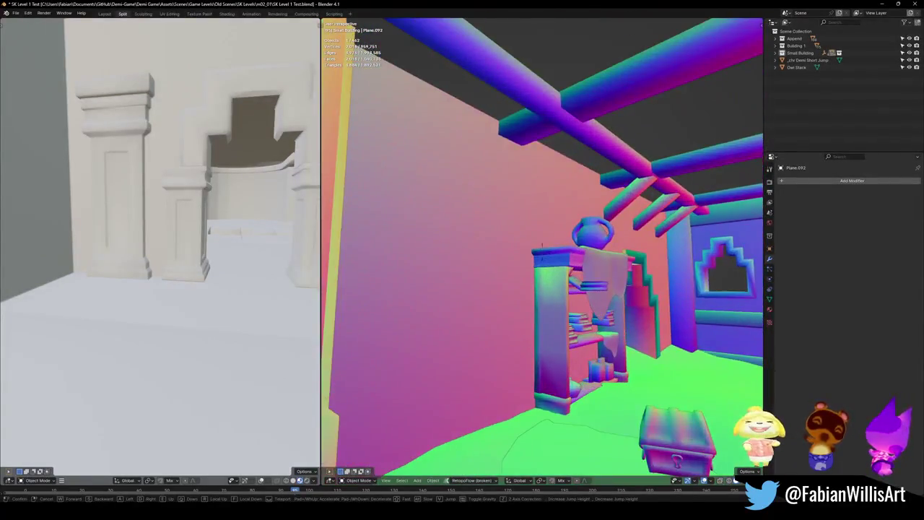
pyautogui.press('w')
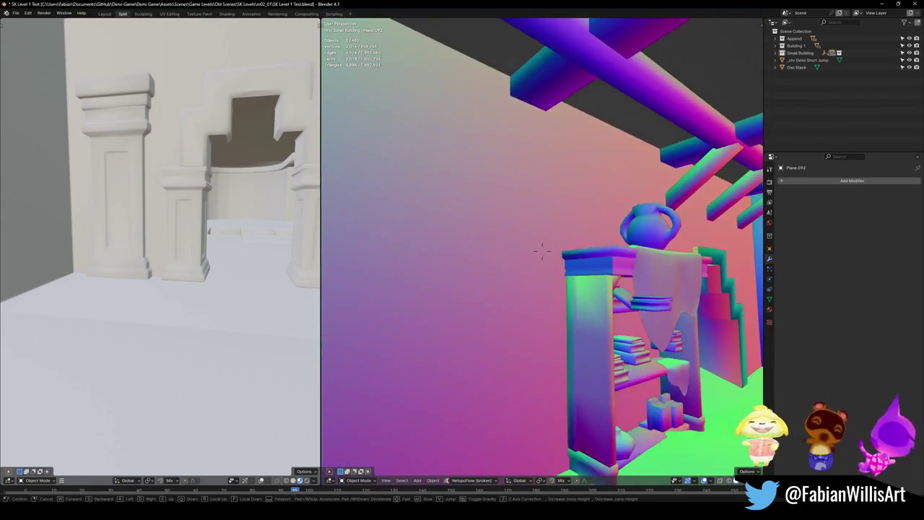
pyautogui.press('s')
pyautogui.press('e')
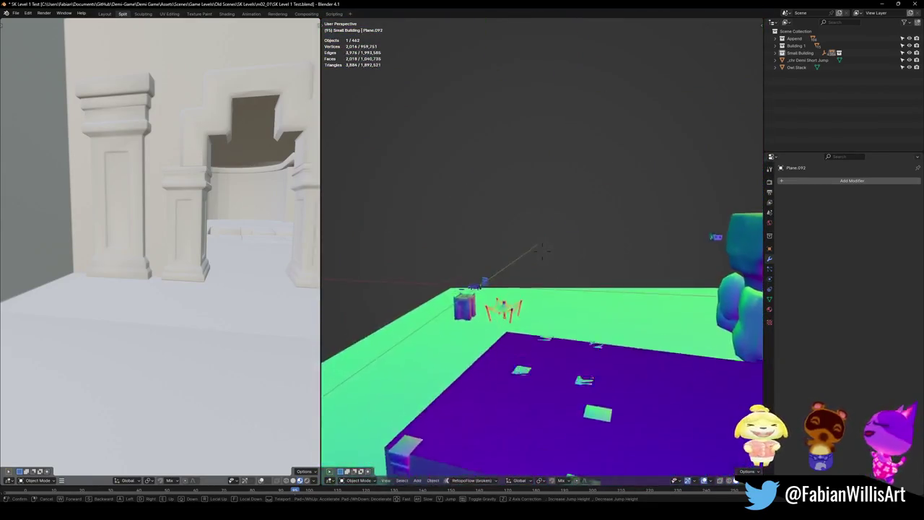
pyautogui.press('w')
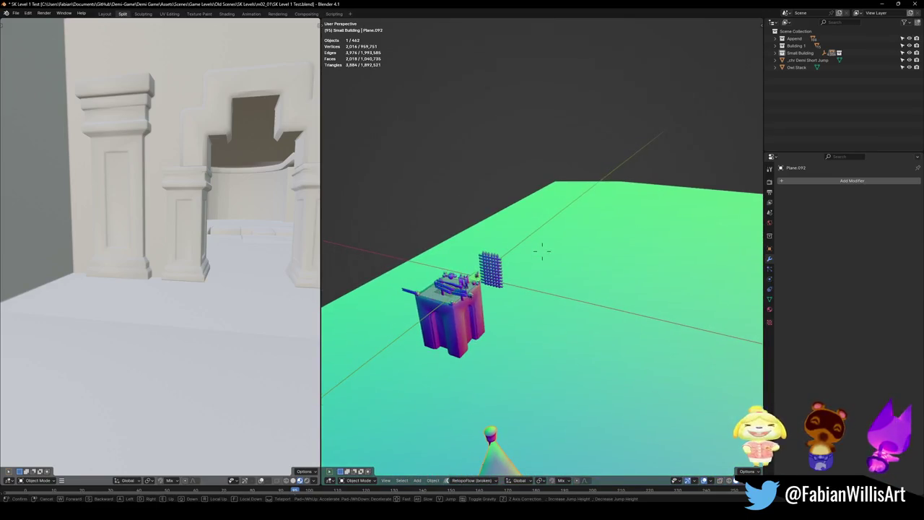
pyautogui.press('w')
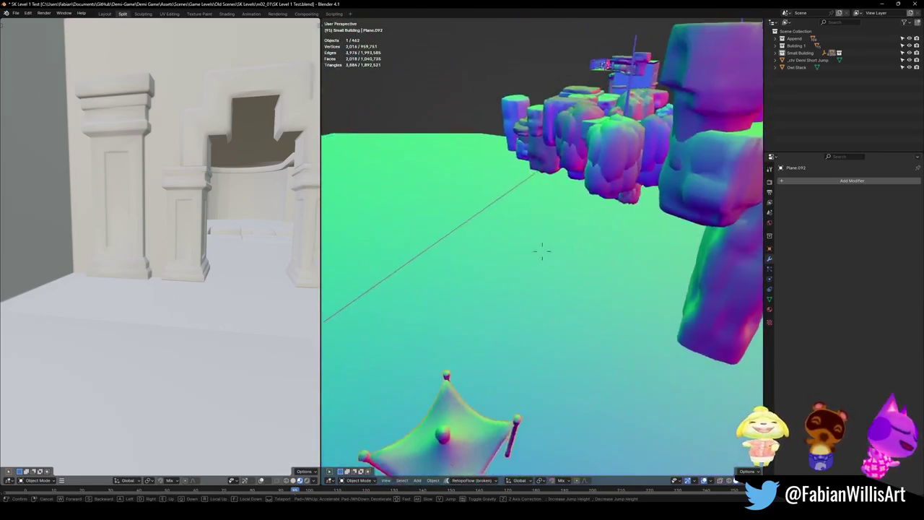
pyautogui.click(542, 251)
pyautogui.rightClick(502, 239)
pyautogui.hotkey('ctrl', 'c')
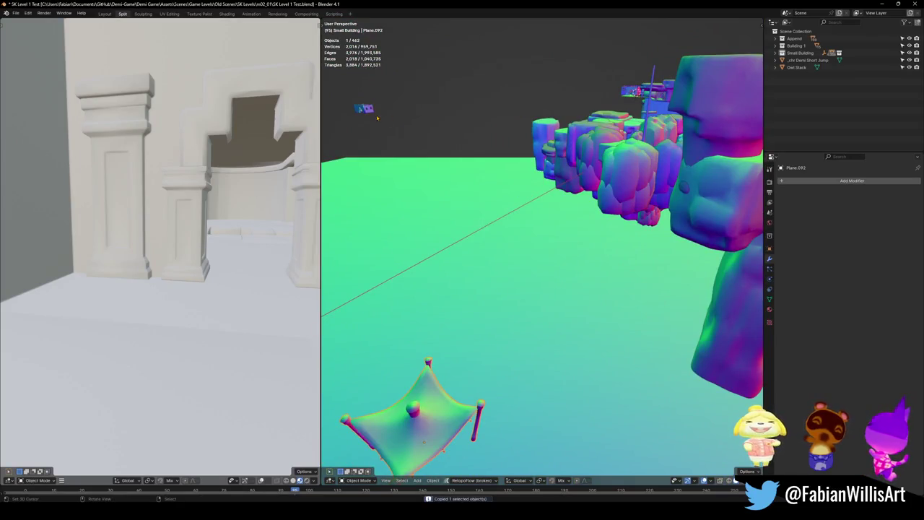
# Walk through the building again, copy the canopy once more, and return to the village window
pyautogui.hotkey('shift', '`')
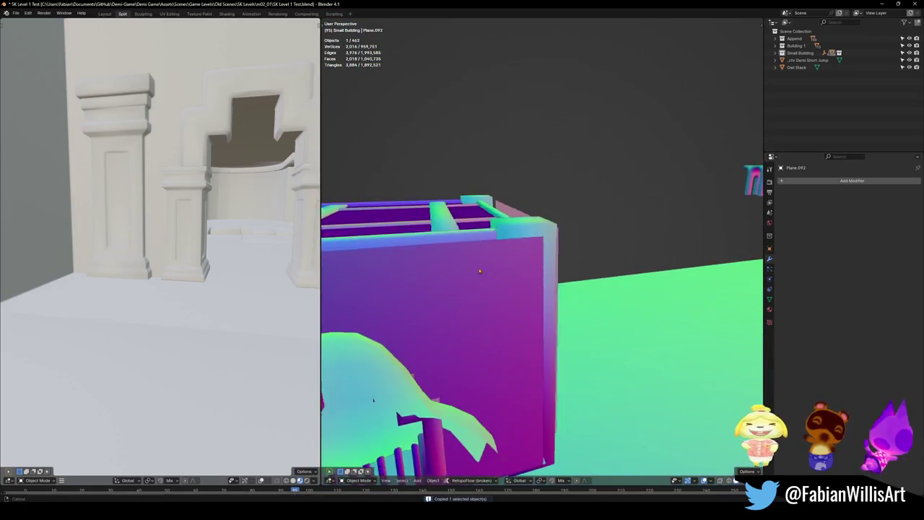
pyautogui.hotkey('shift', '`')
pyautogui.press('w')
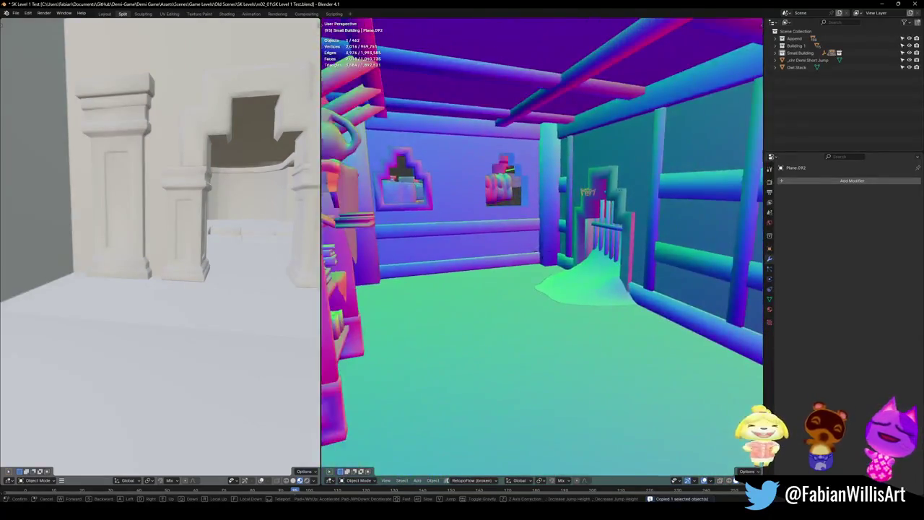
pyautogui.press('w')
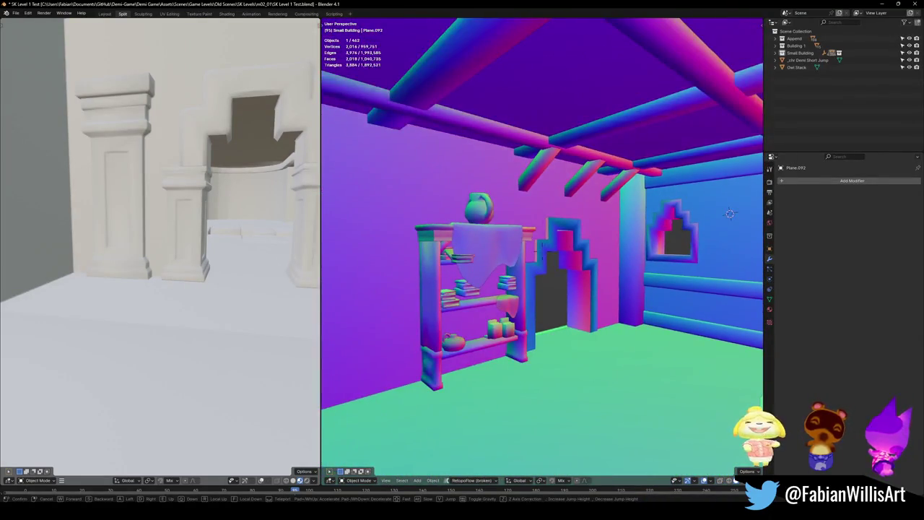
pyautogui.press('w')
pyautogui.press('w')
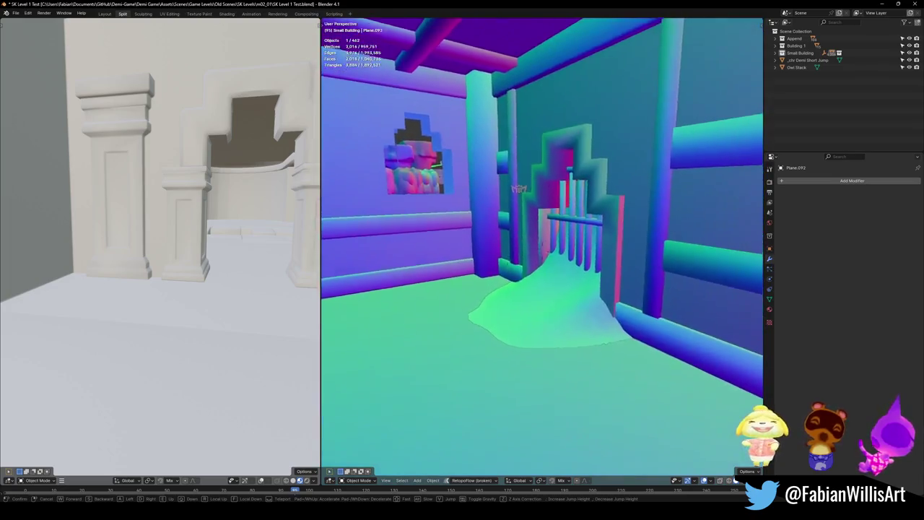
pyautogui.press('s')
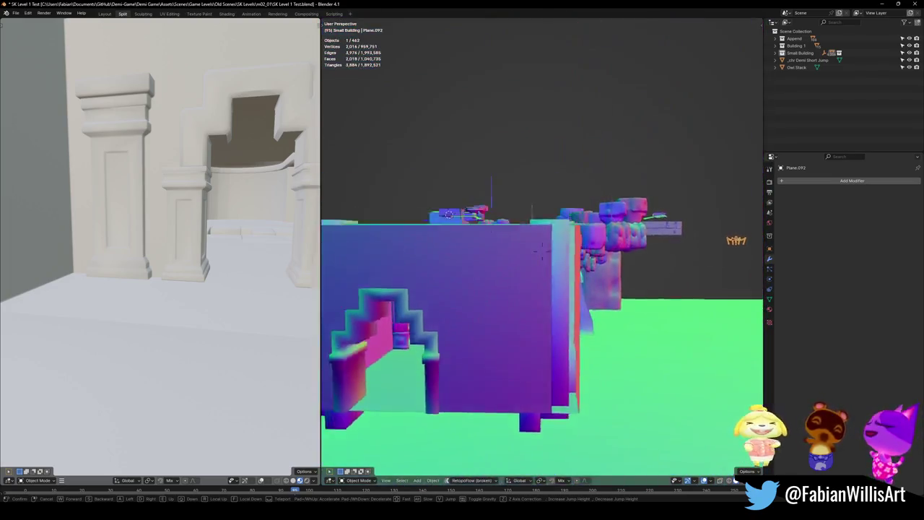
pyautogui.click(567, 211)
pyautogui.rightClick(567, 211)
pyautogui.hotkey('ctrl', 'c')
pyautogui.click(883, 6)
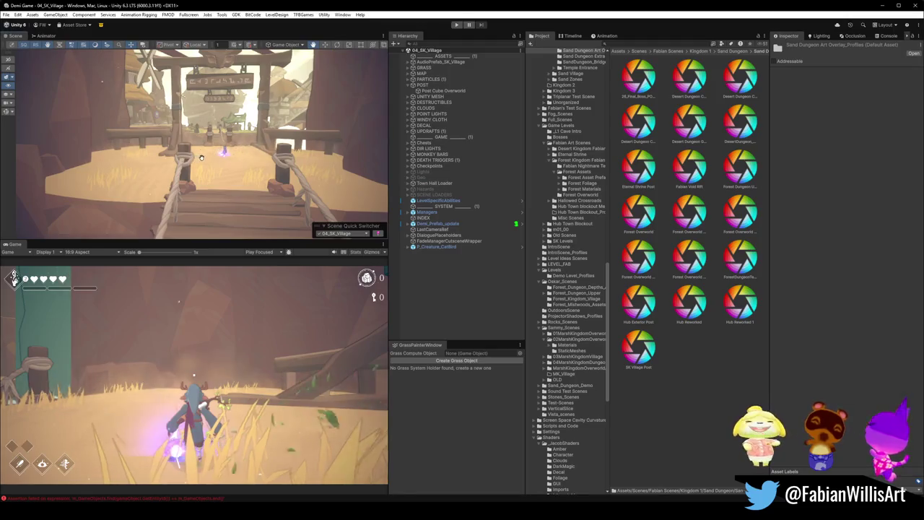
pyautogui.hotkey('alt', 'Tab')
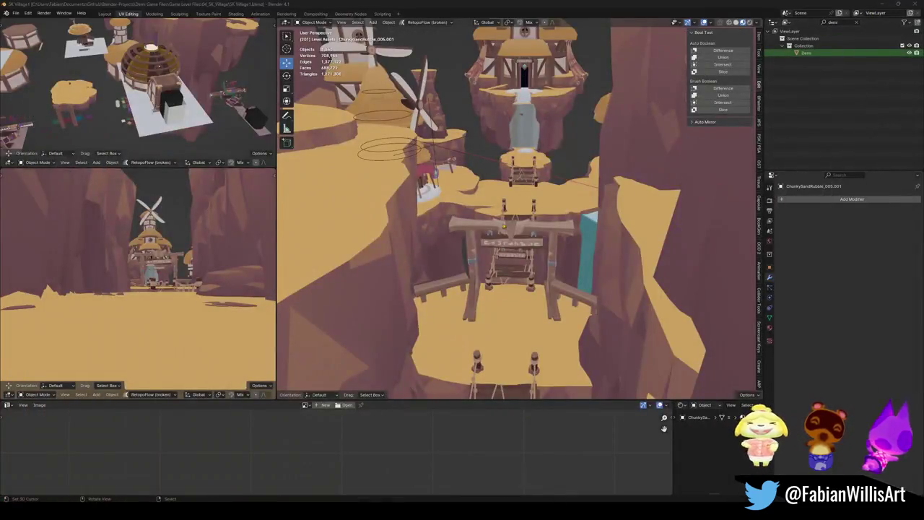
# Paste the canopy at the 3D cursor and turn it about the Z axis
pyautogui.hotkey('ctrl', 'v')
pyautogui.hotkey('shift', 's')
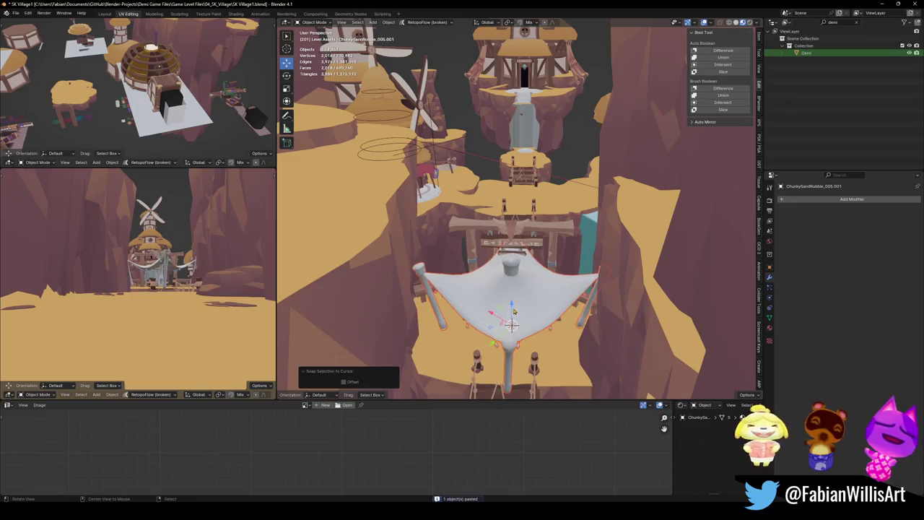
pyautogui.press('KP_Decimal')
pyautogui.moveTo(563, 281); pyautogui.dragTo(525, 249, button='middle')
pyautogui.moveTo(486, 218)
pyautogui.mouseDown(button='middle')
pyautogui.moveTo(505, 260)
pyautogui.moveTo(493, 175)
pyautogui.moveTo(465, 201)
pyautogui.moveTo(495, 227)
pyautogui.moveTo(596, 238)
pyautogui.moveTo(520, 216)
pyautogui.mouseUp(button='middle')
pyautogui.press('r')
pyautogui.press('z')
pyautogui.click(501, 281)
pyautogui.scroll(-3, 501, 282)
pyautogui.scroll(-2, 498, 238)
# Re-snap the canopy to the 3D cursor and rotate it about Z over the house doorway
pyautogui.keyDown('shift'); pyautogui.rightClick(495, 227); pyautogui.keyUp('shift')
pyautogui.hotkey('shift', 's')
pyautogui.scroll(4, 495, 217)
pyautogui.scroll(3, 595, 238)
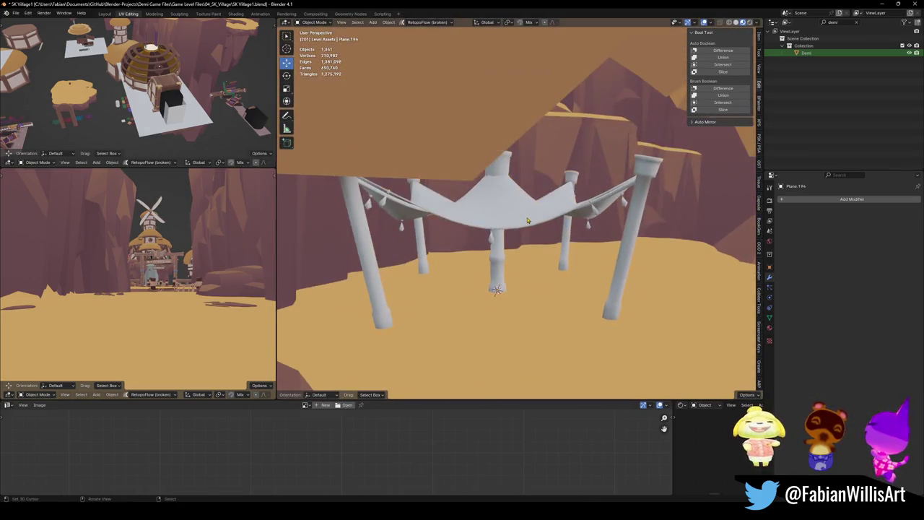
pyautogui.click(520, 216)
pyautogui.press('r')
pyautogui.press('z')
pyautogui.click(564, 183)
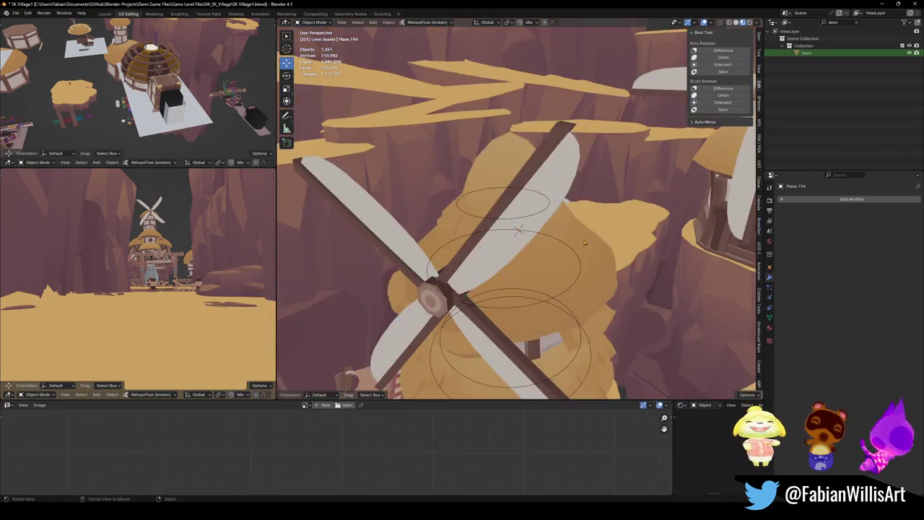
pyautogui.moveTo(563, 183)
pyautogui.mouseDown(button='middle')
pyautogui.moveTo(549, 238)
pyautogui.moveTo(484, 243)
pyautogui.moveTo(516, 221)
pyautogui.mouseUp(button='middle')
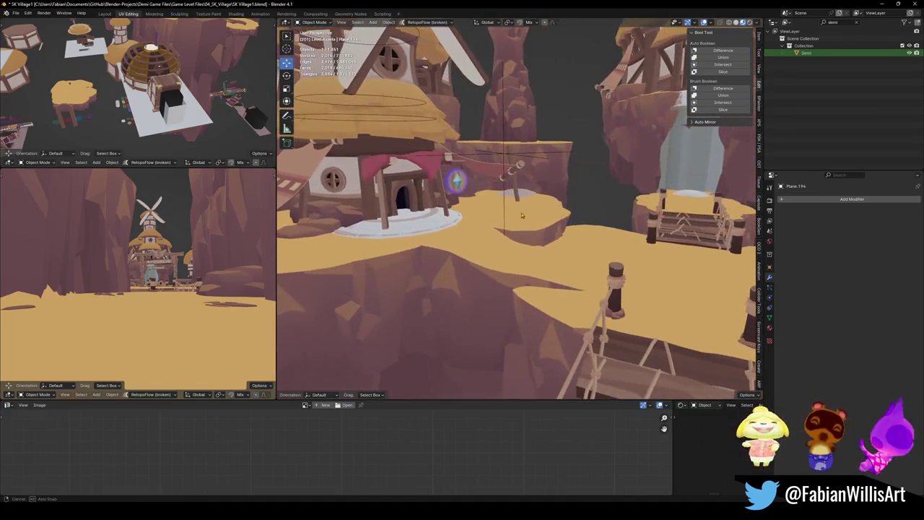
pyautogui.moveTo(516, 220)
pyautogui.mouseDown(button='middle')
pyautogui.moveTo(525, 225)
pyautogui.moveTo(505, 232)
pyautogui.moveTo(526, 229)
pyautogui.mouseUp(button='middle')
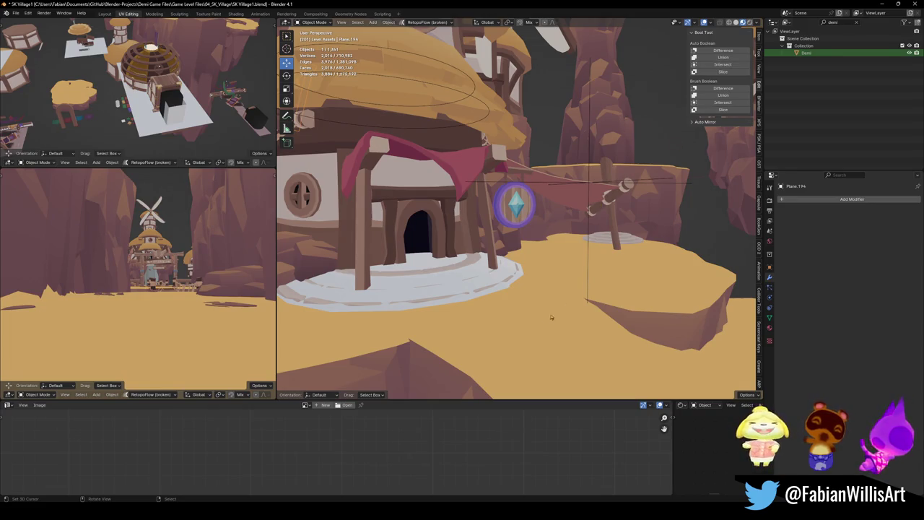
# Zoom and orbit out to a wide view of the village and save the scene
pyautogui.scroll(3, 628, 281)
pyautogui.scroll(1, 614, 278)
pyautogui.scroll(1, 599, 270)
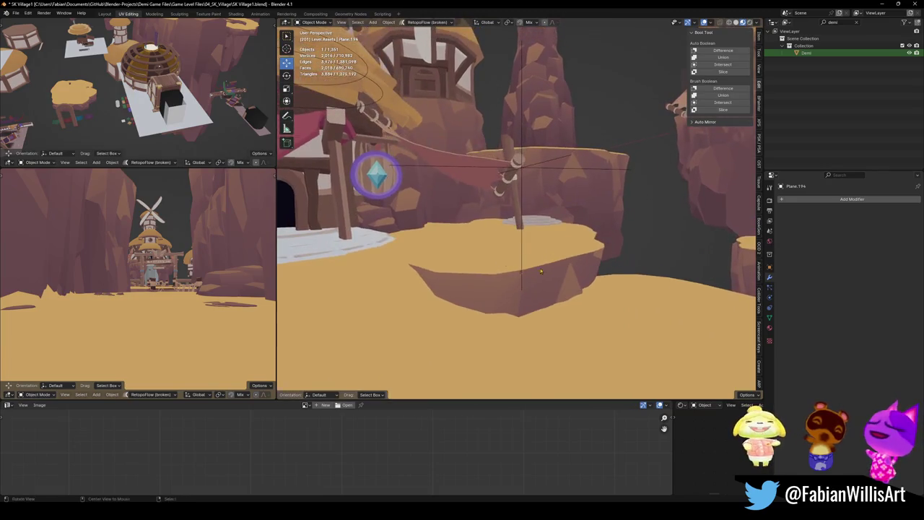
pyautogui.scroll(4, 582, 264)
pyautogui.scroll(-6, 520, 278)
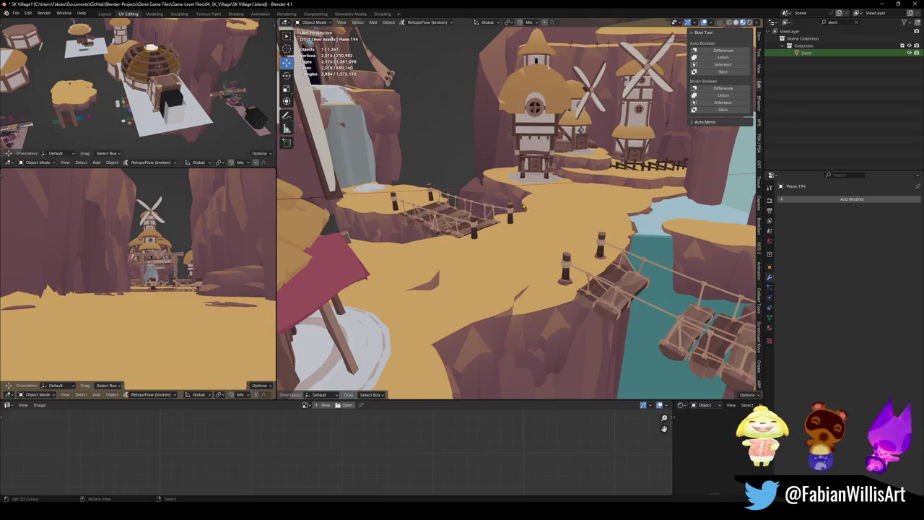
pyautogui.scroll(6, 524, 207)
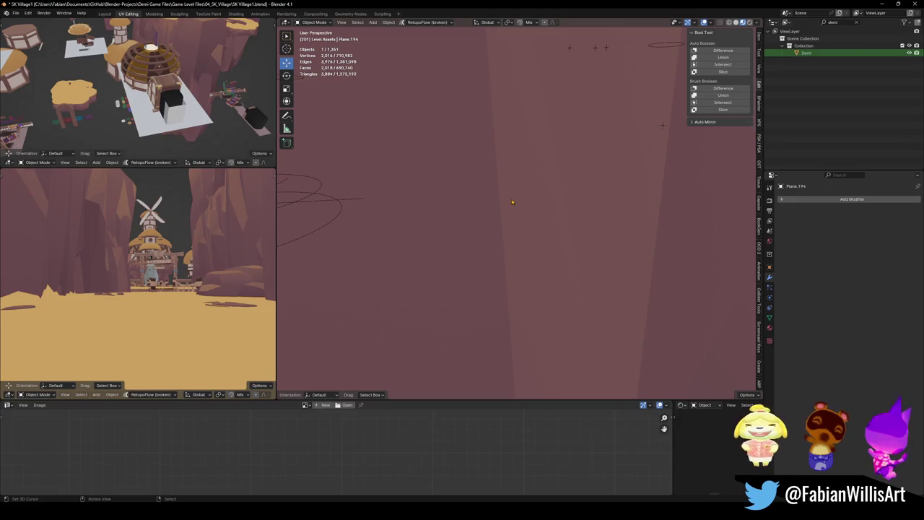
pyautogui.scroll(2, 512, 201)
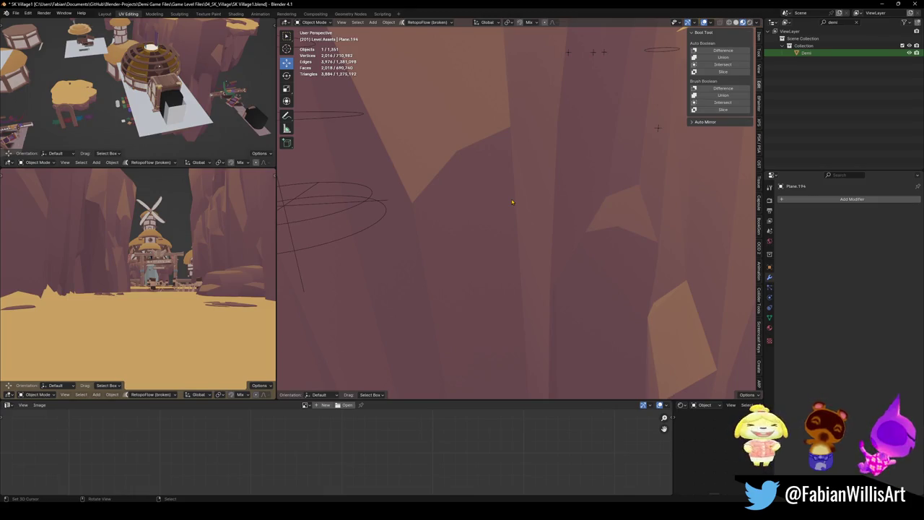
pyautogui.scroll(-5, 520, 200)
pyautogui.moveTo(565, 218); pyautogui.dragTo(545, 255, button='middle')
pyautogui.hotkey('ctrl', 's')
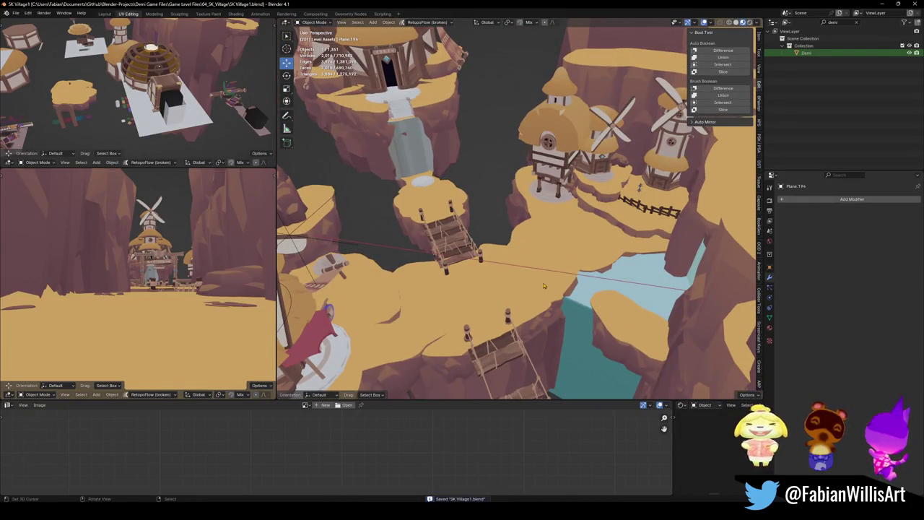
# Select the floating terrain ledge DK_Terrain_03.536 above the waterfall
pyautogui.moveTo(571, 232)
pyautogui.mouseDown(button='middle')
pyautogui.moveTo(581, 270)
pyautogui.moveTo(568, 251)
pyautogui.moveTo(534, 254)
pyautogui.moveTo(578, 217)
pyautogui.mouseUp(button='middle')
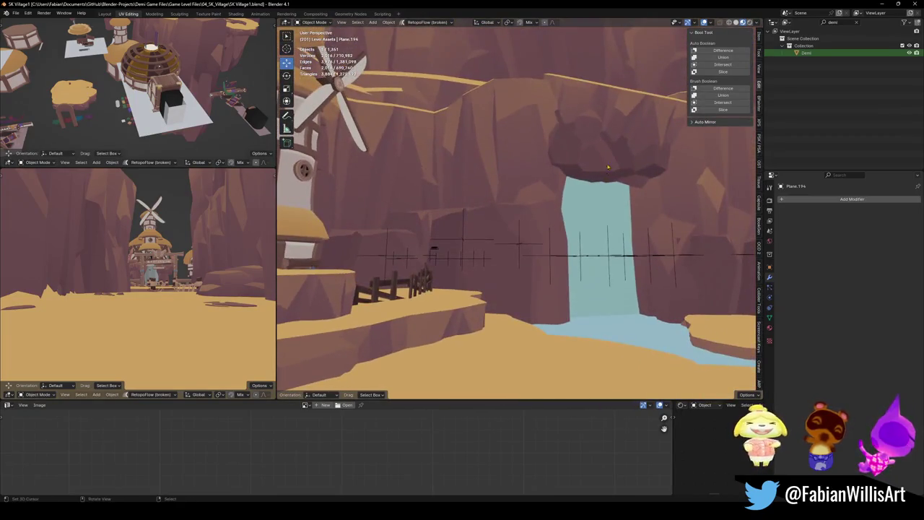
pyautogui.click(604, 177)
pyautogui.moveTo(604, 177)
pyautogui.mouseDown(button='middle')
pyautogui.moveTo(574, 222)
pyautogui.moveTo(495, 268)
pyautogui.mouseUp(button='middle')
pyautogui.moveTo(609, 240)
pyautogui.mouseDown(button='middle')
pyautogui.moveTo(467, 266)
pyautogui.moveTo(505, 289)
pyautogui.mouseUp(button='middle')
pyautogui.click(524, 311)
# Raise the floating rock above the waterfall straight up along the Z axis
pyautogui.press('g')
pyautogui.press('z')
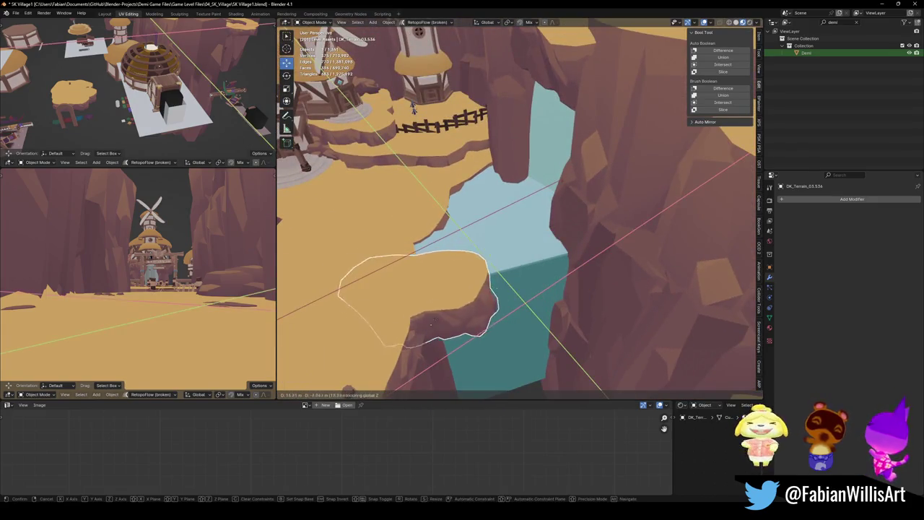
pyautogui.click(370, 249)
# Check the village from several angles, save the scene, and switch to the SK OVERWORLD window
pyautogui.moveTo(369, 249)
pyautogui.mouseDown(button='middle')
pyautogui.moveTo(532, 268)
pyautogui.moveTo(542, 245)
pyautogui.mouseUp(button='middle')
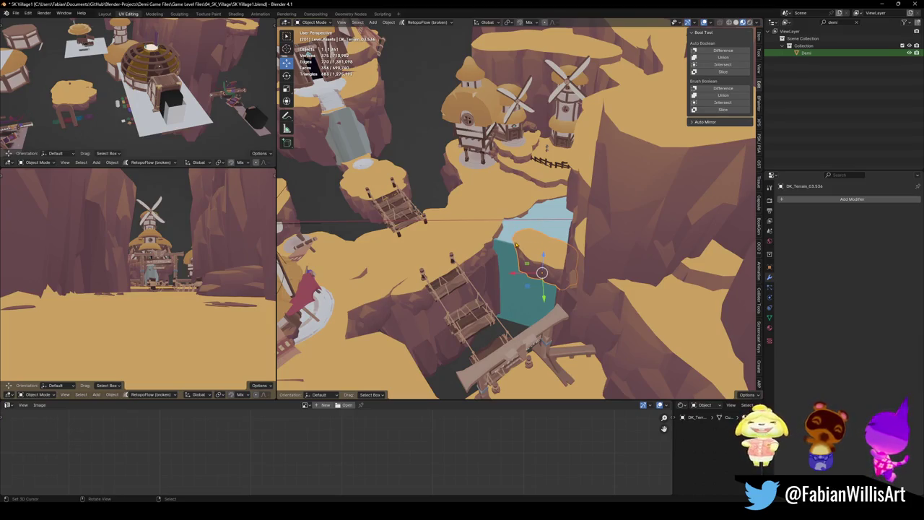
pyautogui.moveTo(443, 220); pyautogui.dragTo(514, 250, button='middle')
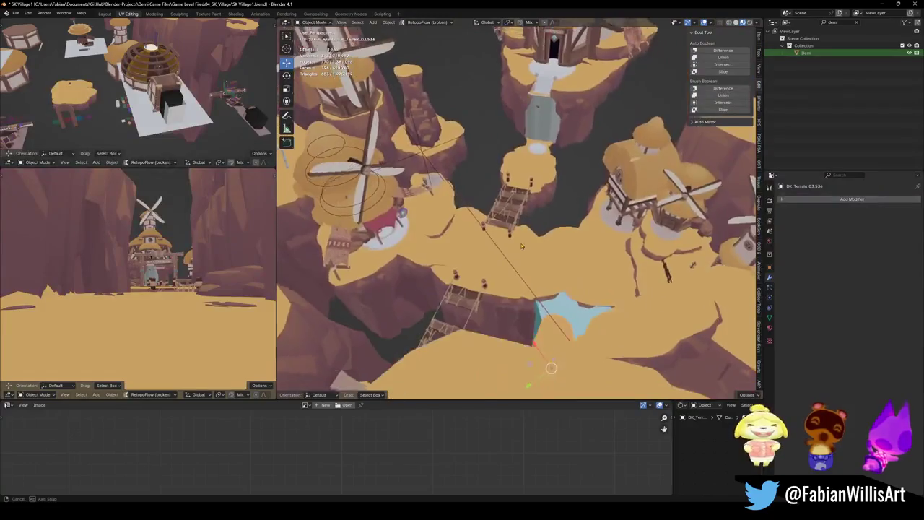
pyautogui.moveTo(438, 206); pyautogui.dragTo(502, 224, button='middle')
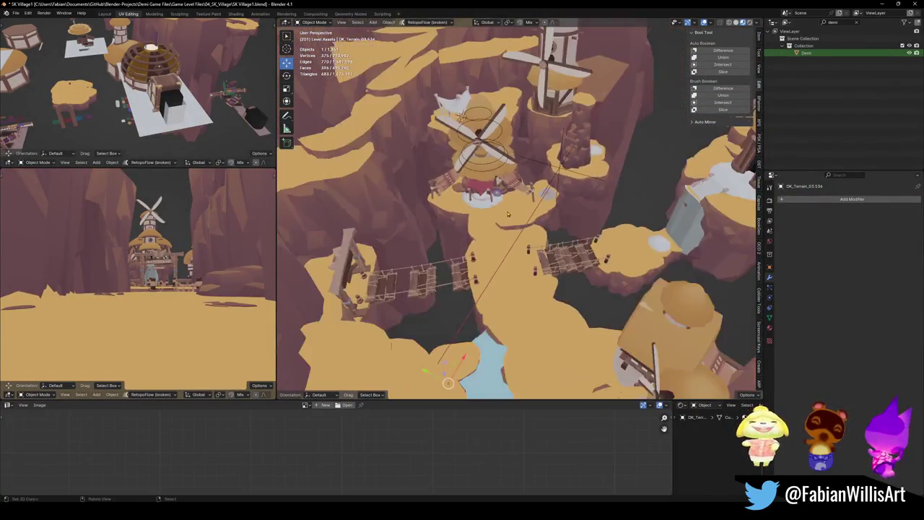
pyautogui.moveTo(502, 224); pyautogui.dragTo(498, 181, button='middle')
pyautogui.scroll(5, 484, 147)
pyautogui.moveTo(484, 147); pyautogui.dragTo(498, 217, button='middle')
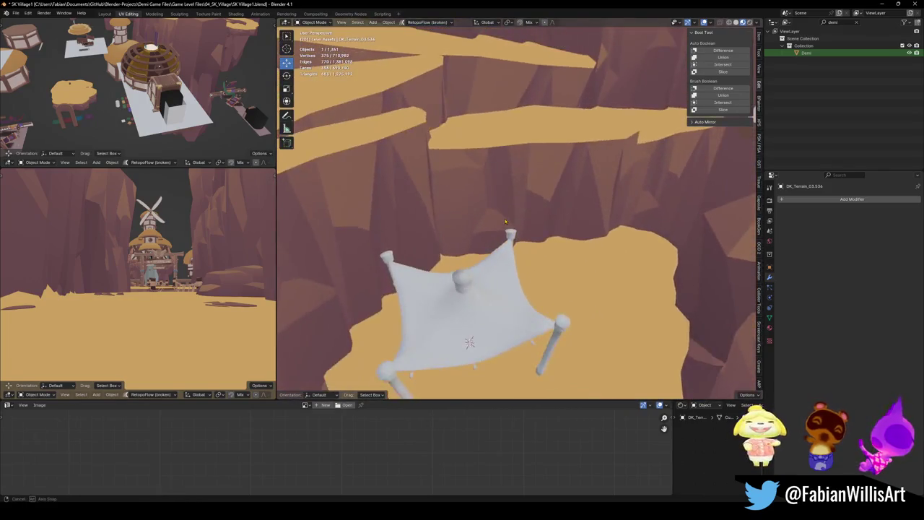
pyautogui.hotkey('ctrl', 's')
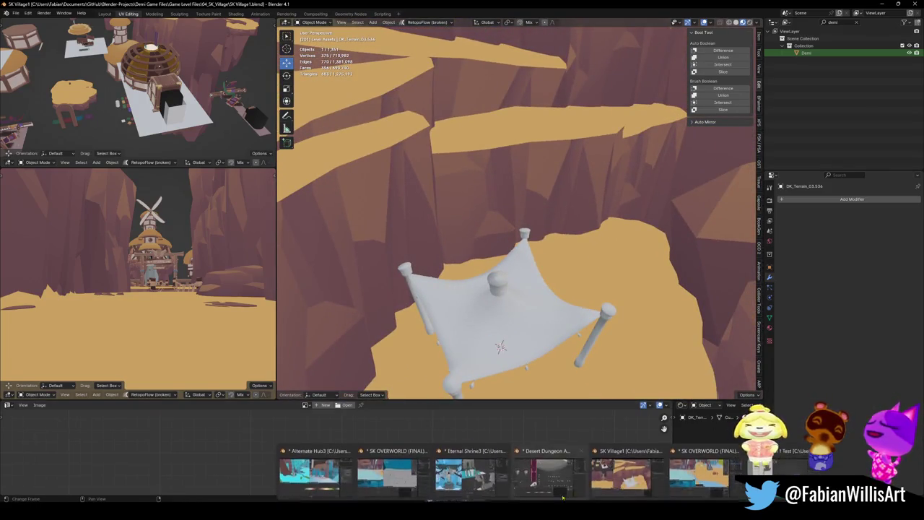
pyautogui.click(645, 476)
# Walk first-person through the canyon corridors toward the wooden archway
pyautogui.hotkey('shift', '`')
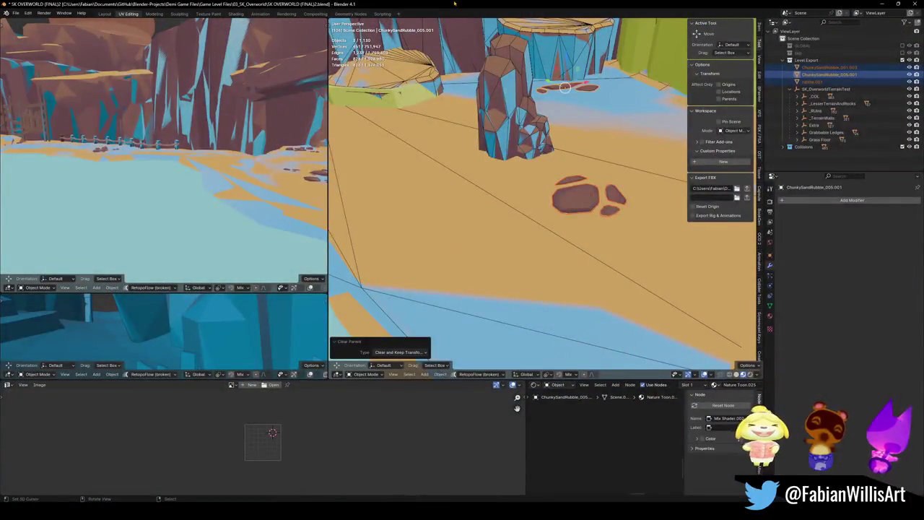
pyautogui.press('w')
pyautogui.press('w')
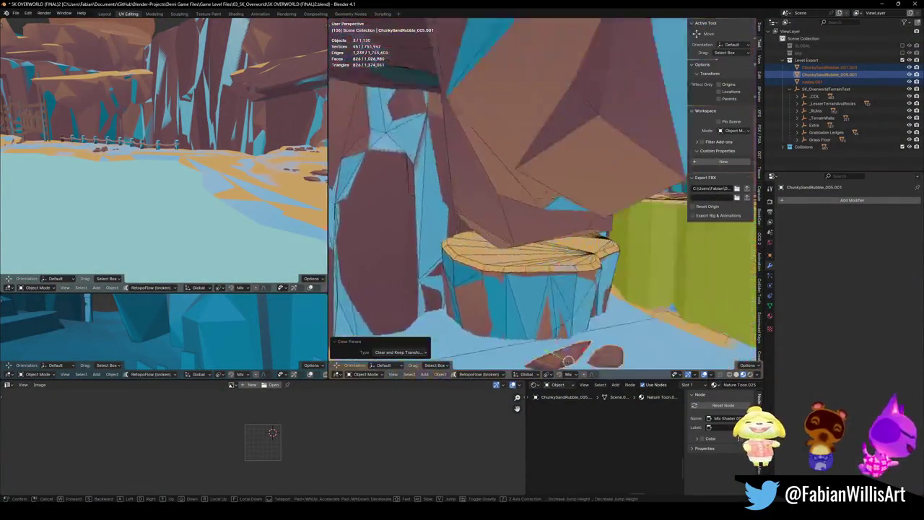
pyautogui.press('w')
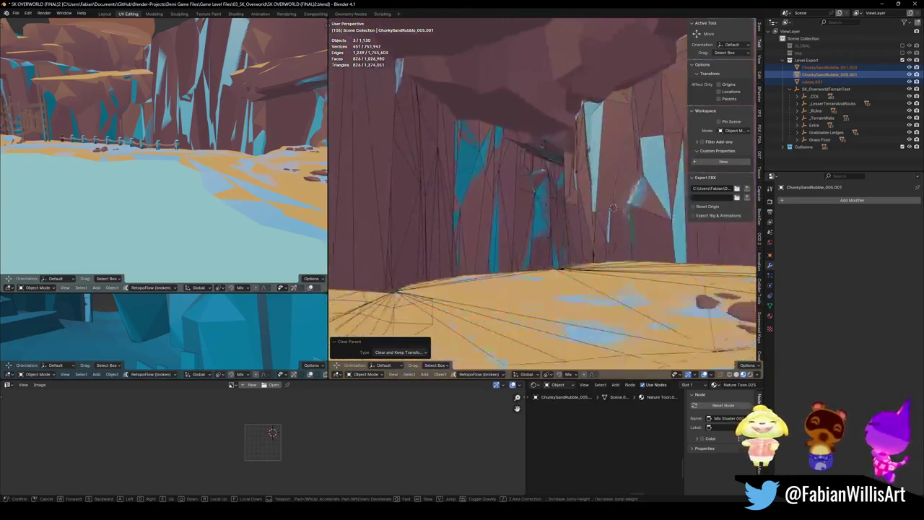
pyautogui.press('w')
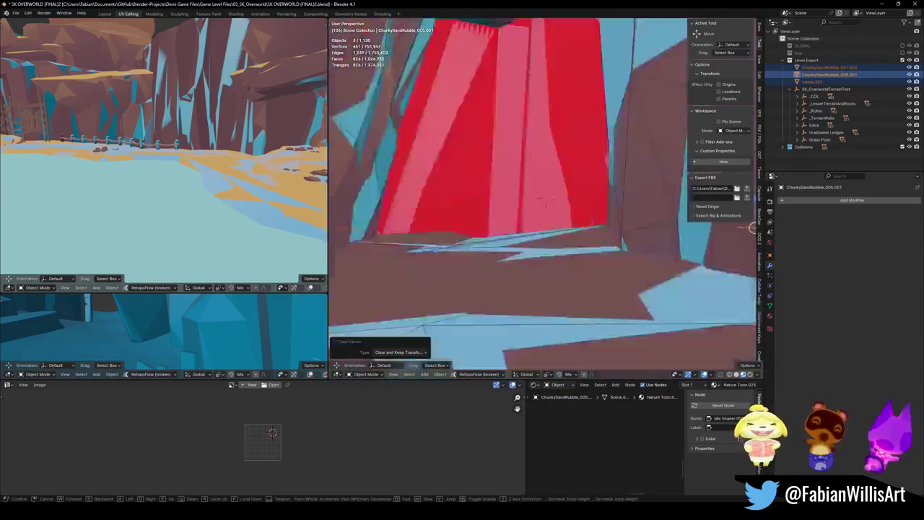
pyautogui.press('w')
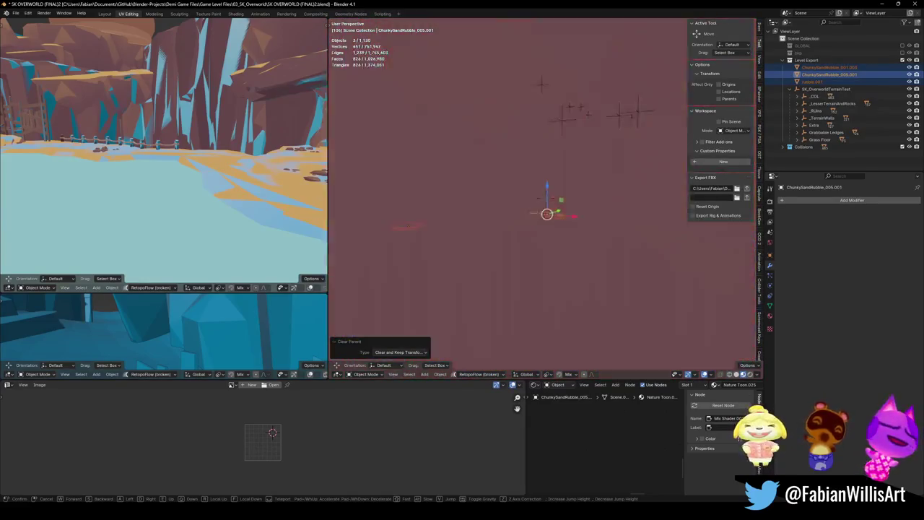
pyautogui.press('w')
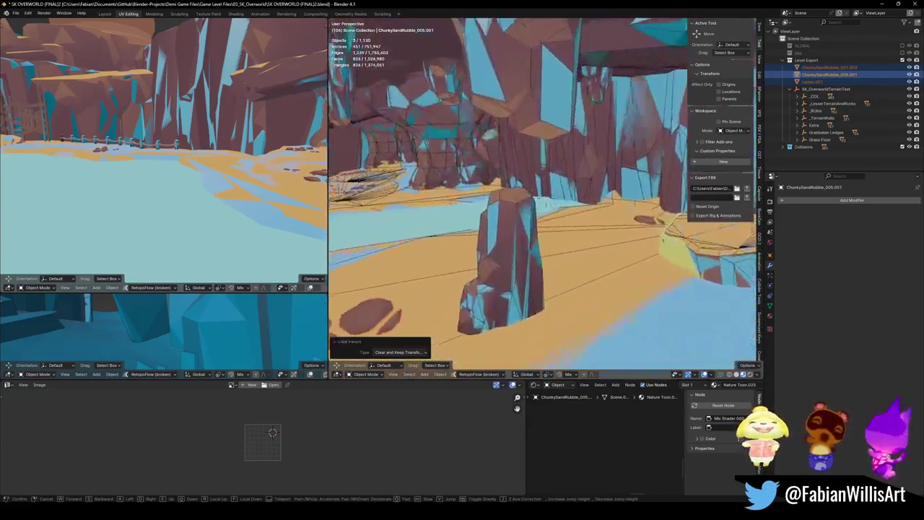
pyautogui.press('w')
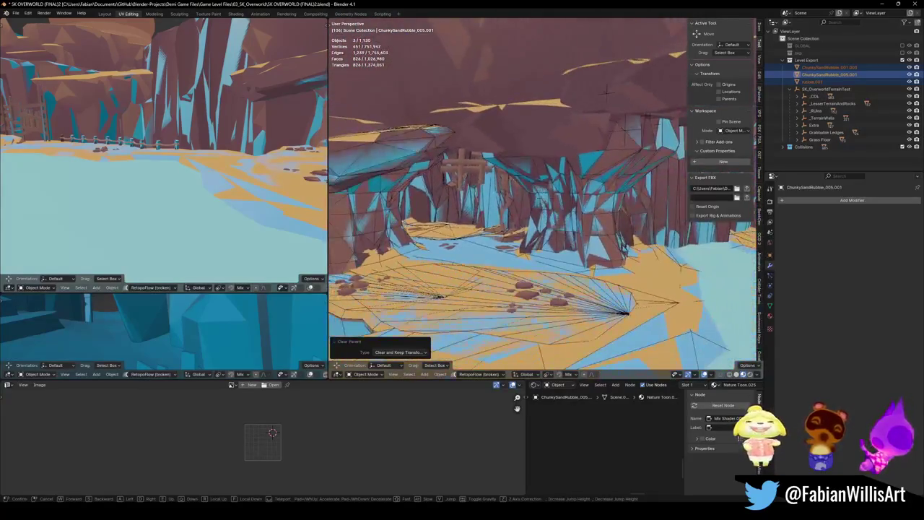
pyautogui.press('Return')
# Isolate the DK_Terrain_03.119 cliff rock with Quick Favorites and enter its mesh editing
pyautogui.click(590, 214)
pyautogui.press('q')
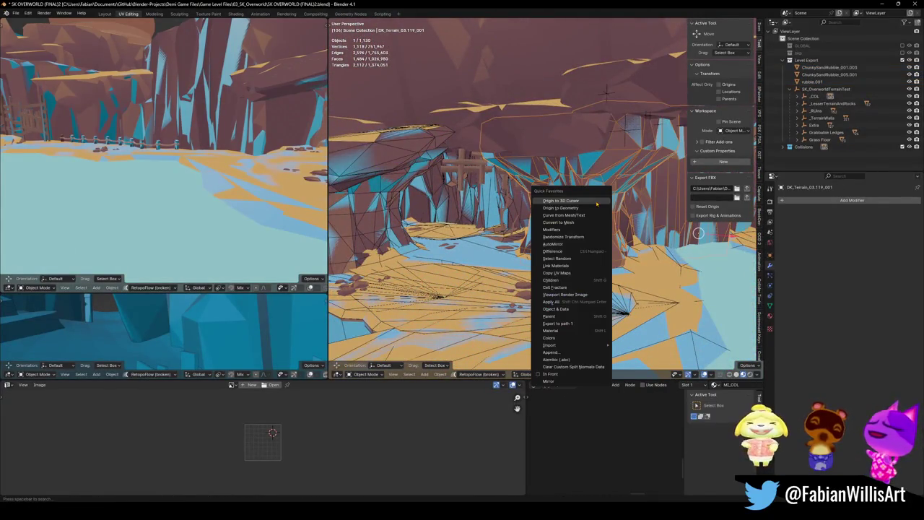
pyautogui.click(560, 331)
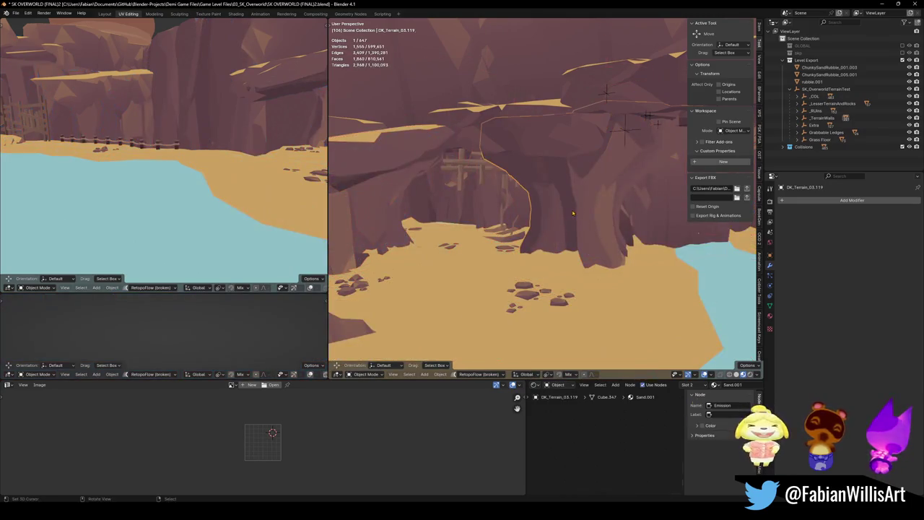
pyautogui.click(572, 212)
pyautogui.click(573, 209)
pyautogui.click(572, 208)
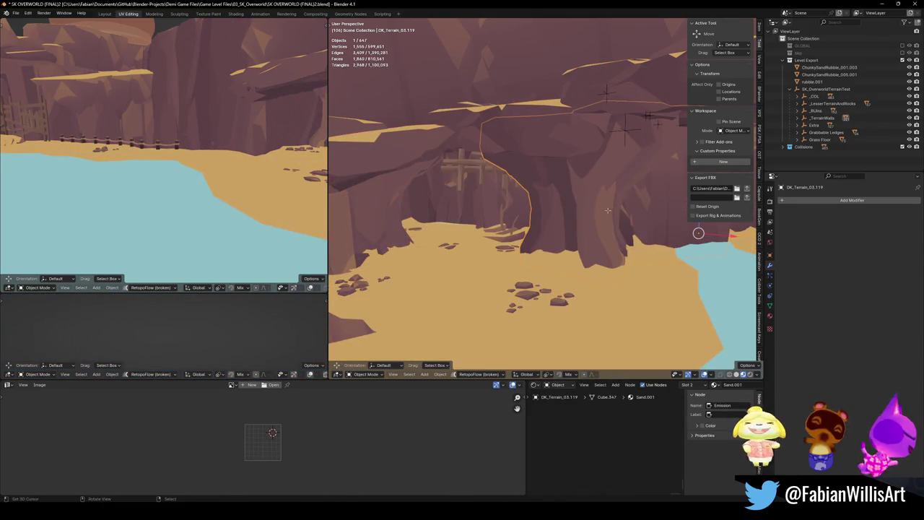
pyautogui.press('Tab')
# Merge the archway's overlapping vertices by distance, then return to Object Mode
pyautogui.press('q')
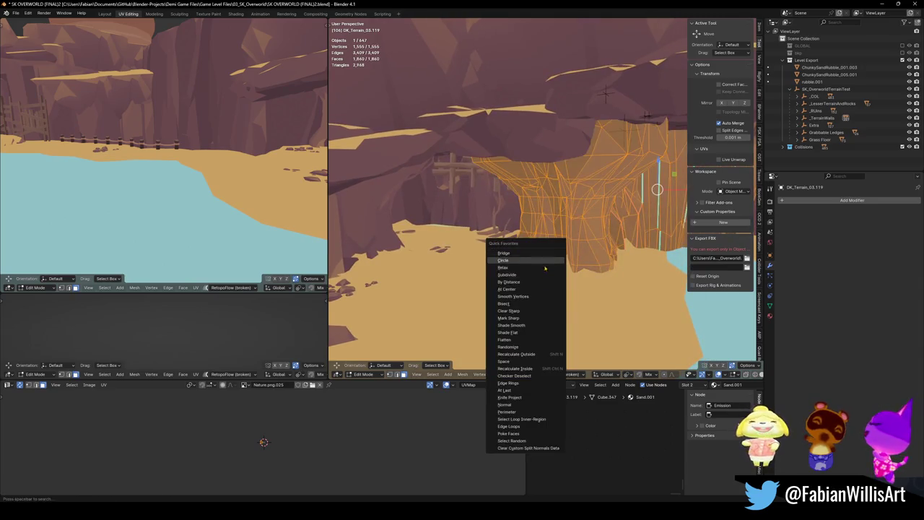
pyautogui.click(532, 282)
pyautogui.hotkey('ctrl', 'z')
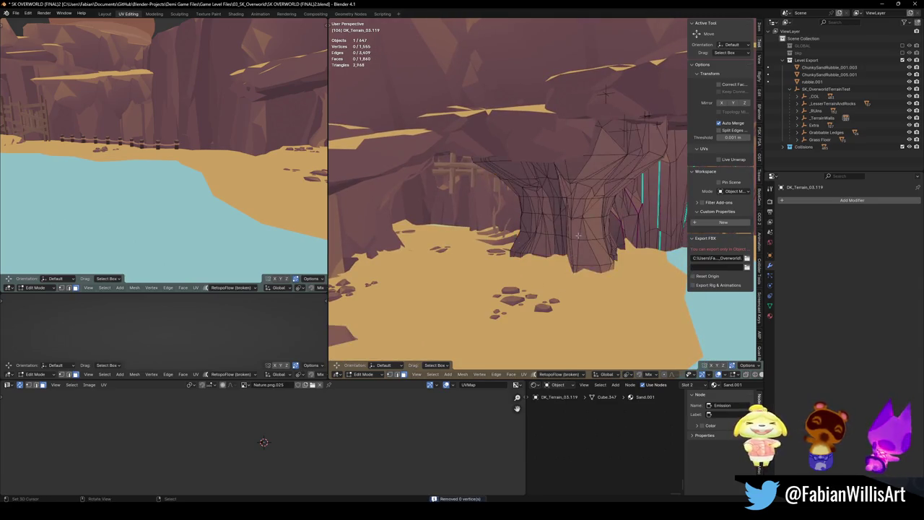
pyautogui.hotkey('ctrl', 'shift', 'z')
pyautogui.hotkey('ctrl', 'z')
pyautogui.press('Tab')
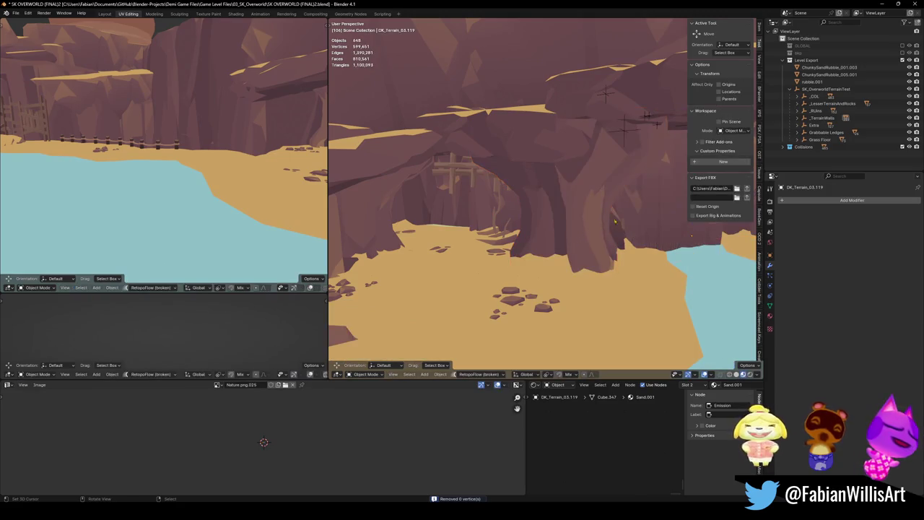
# Separate the ledge's connected top slab into its own object
pyautogui.click(560, 210)
pyautogui.moveTo(388, 157); pyautogui.dragTo(439, 174, button='middle')
pyautogui.click(438, 174)
pyautogui.press('Tab')
pyautogui.hotkey('alt', 'a')
pyautogui.press('l')
pyautogui.press('p')
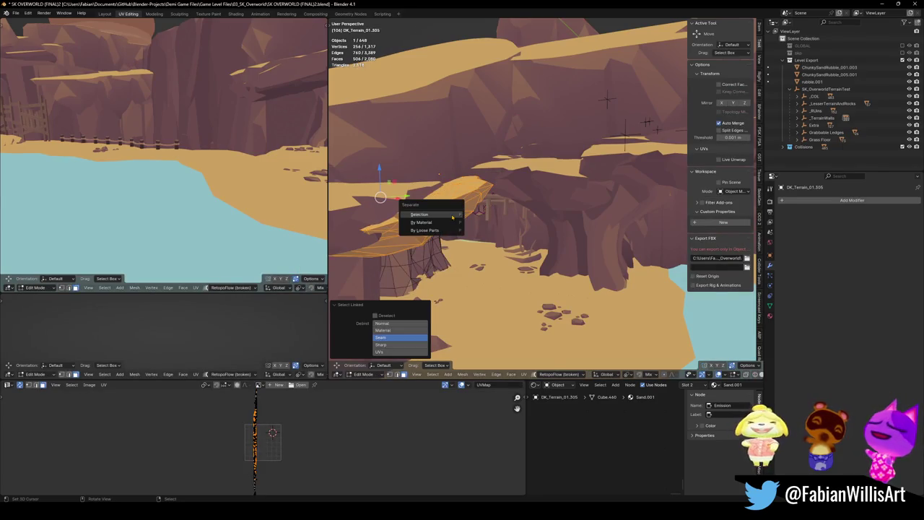
pyautogui.click(433, 211)
pyautogui.press('Tab')
# Walk and fly around the canyon to inspect the rock arch and separated ledge
pyautogui.keyDown('shift'); pyautogui.click(581, 218); pyautogui.keyUp('shift')
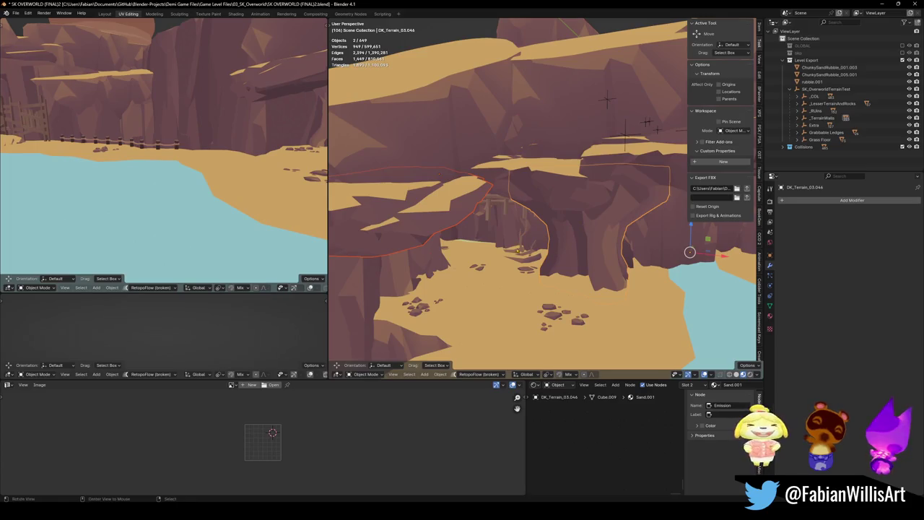
pyautogui.hotkey('shift', '`')
pyautogui.press('w')
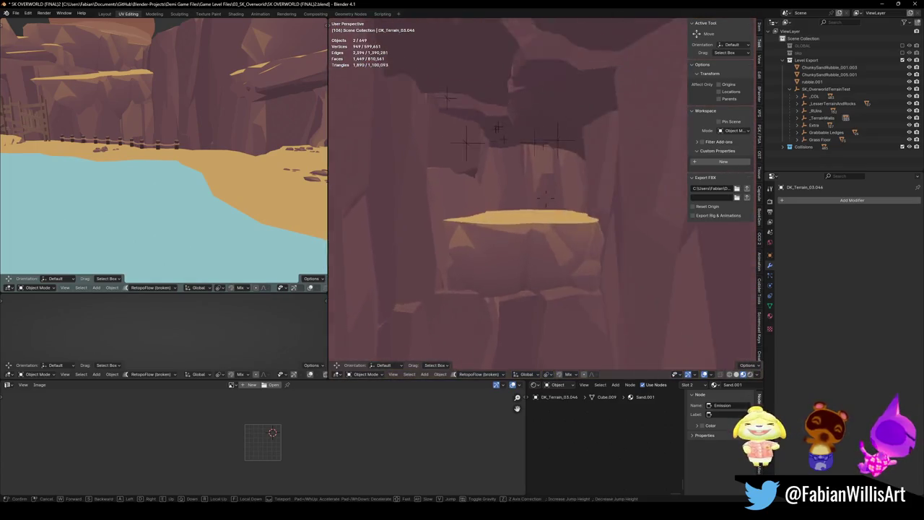
pyautogui.press('s')
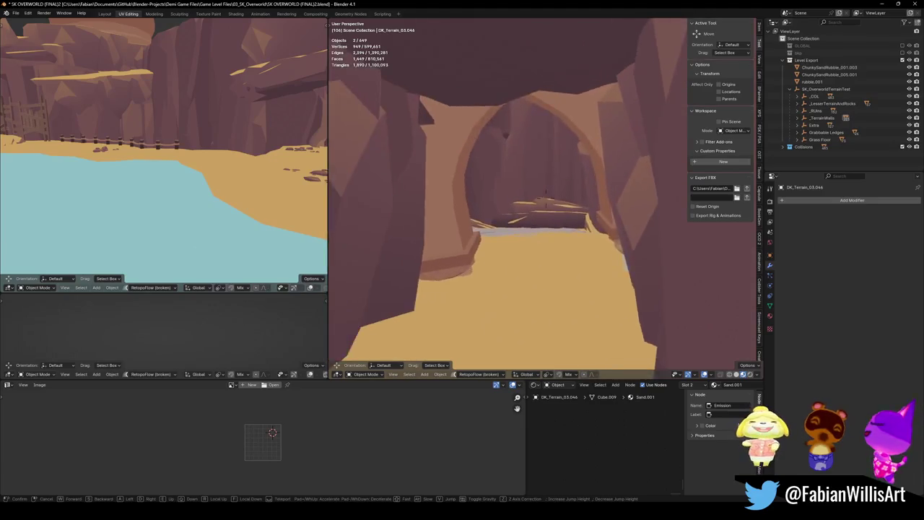
pyautogui.click(561, 234)
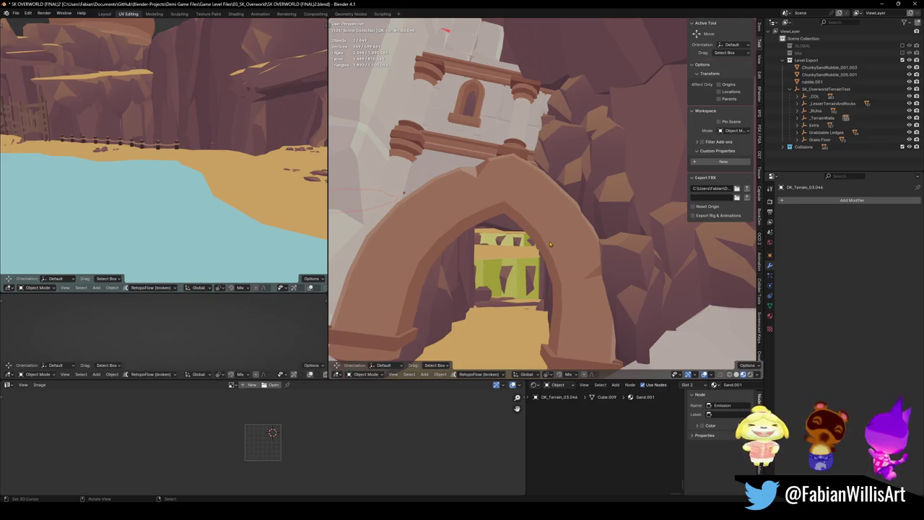
pyautogui.hotkey('shift', '`')
pyautogui.press('s')
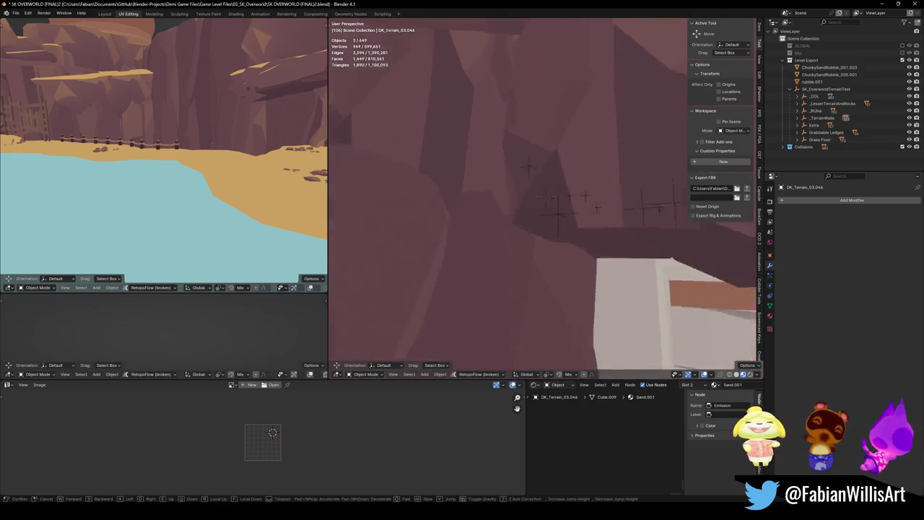
pyautogui.press('w')
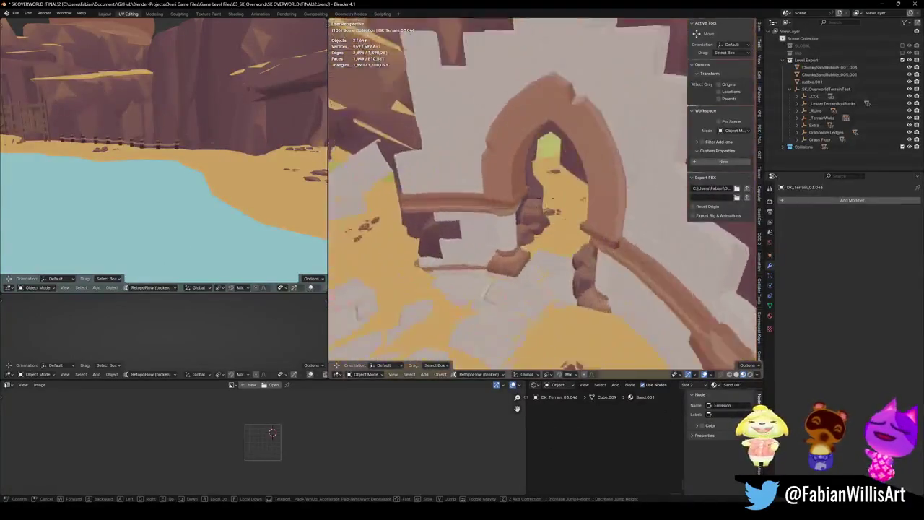
pyautogui.click(504, 278)
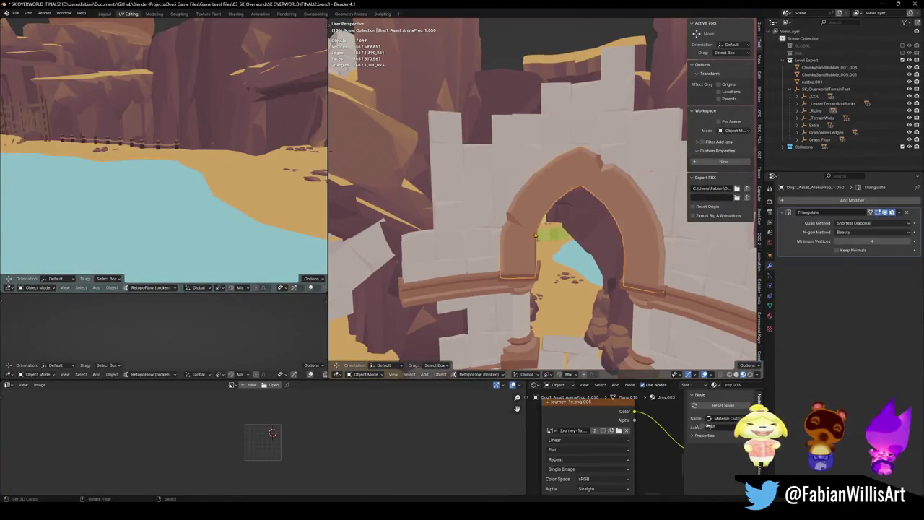
pyautogui.hotkey('shift', '`')
# Fly past the rock arch, through the white temple gate, to the white building's pillars
pyautogui.press('w')
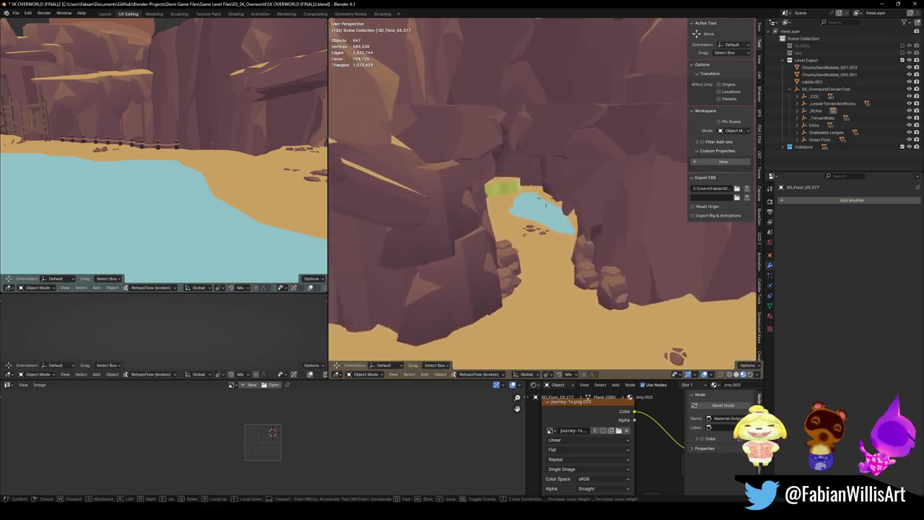
pyautogui.press('w')
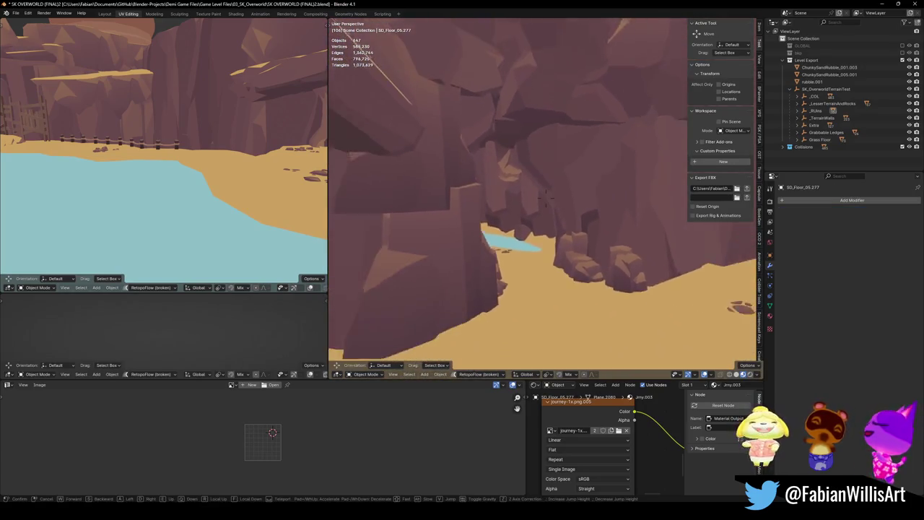
pyautogui.press('w')
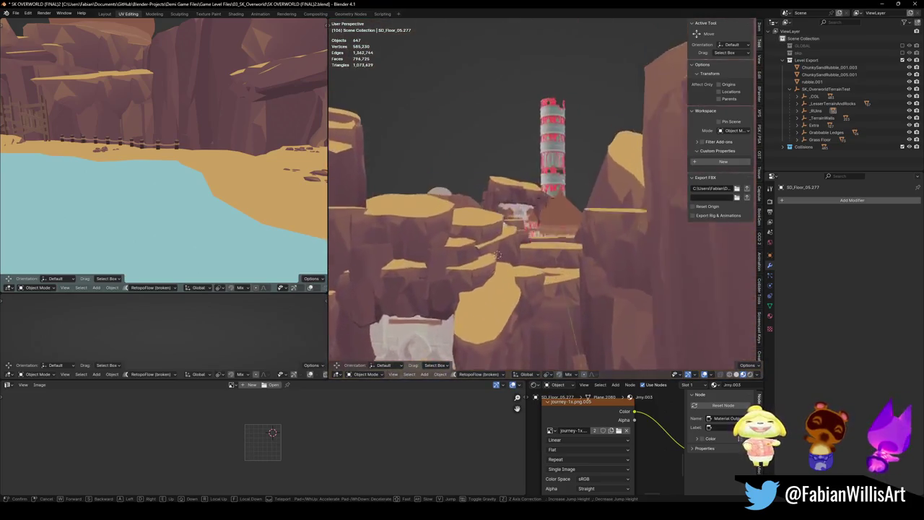
pyautogui.press('w')
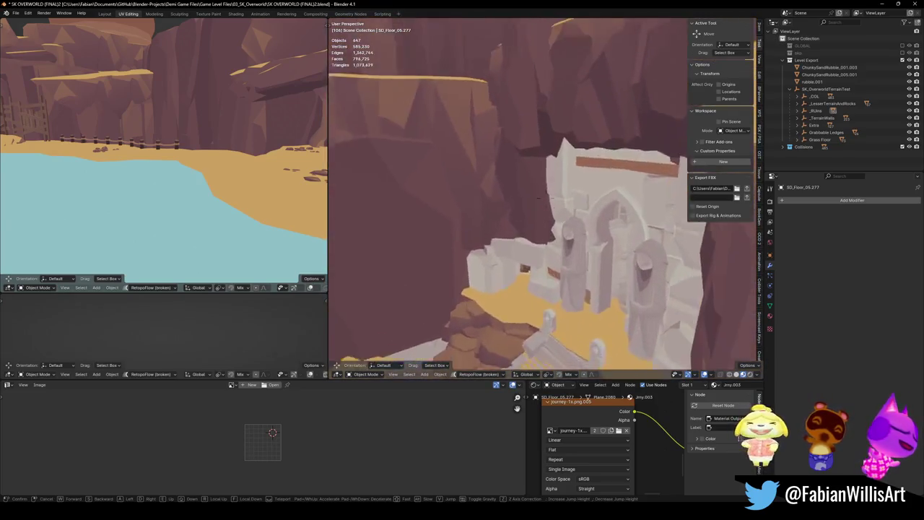
pyautogui.press('w')
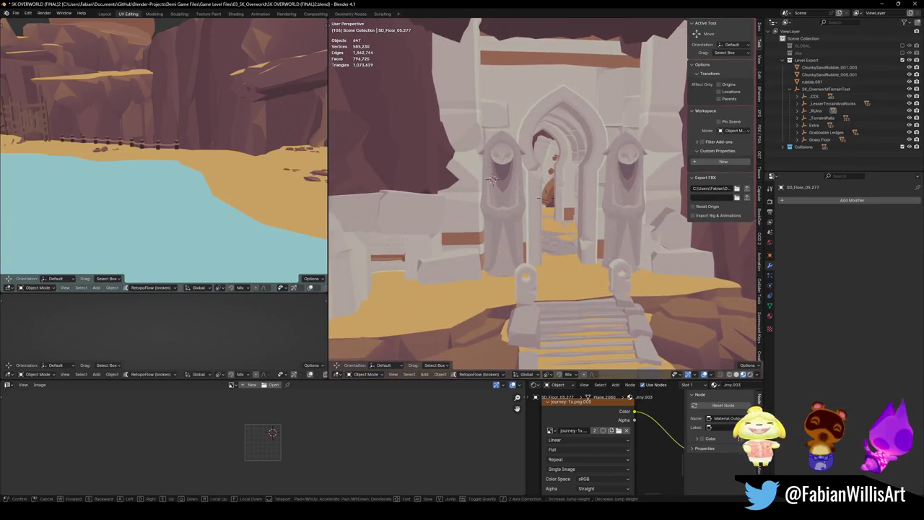
pyautogui.press('w')
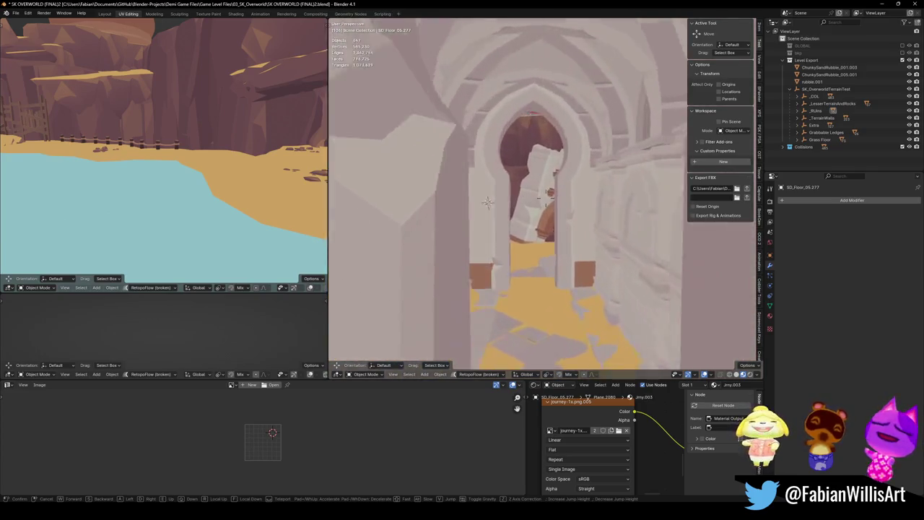
pyautogui.press('s')
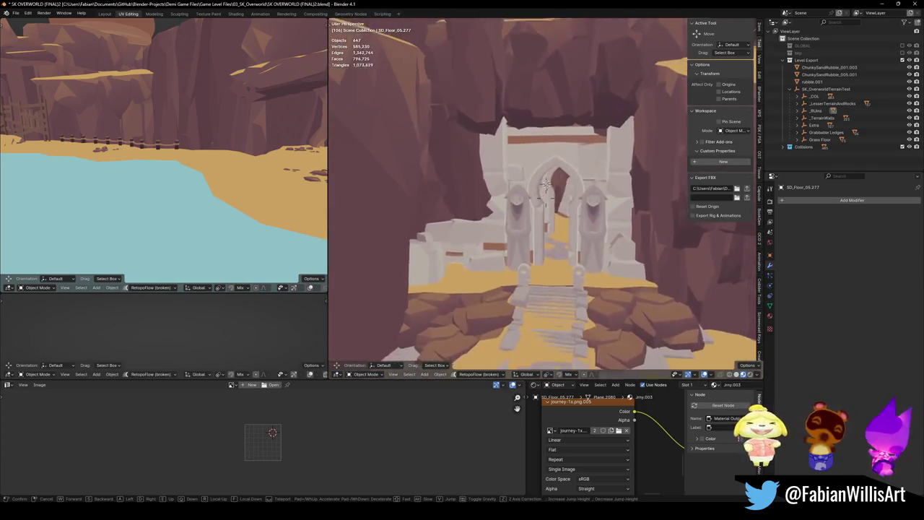
pyautogui.press('s')
pyautogui.press('s')
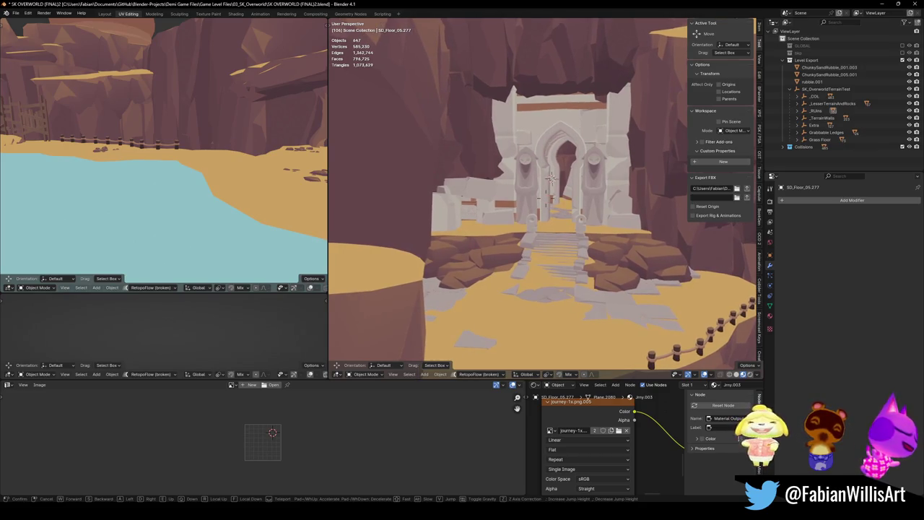
pyautogui.press('w')
pyautogui.press('w')
pyautogui.press('w')
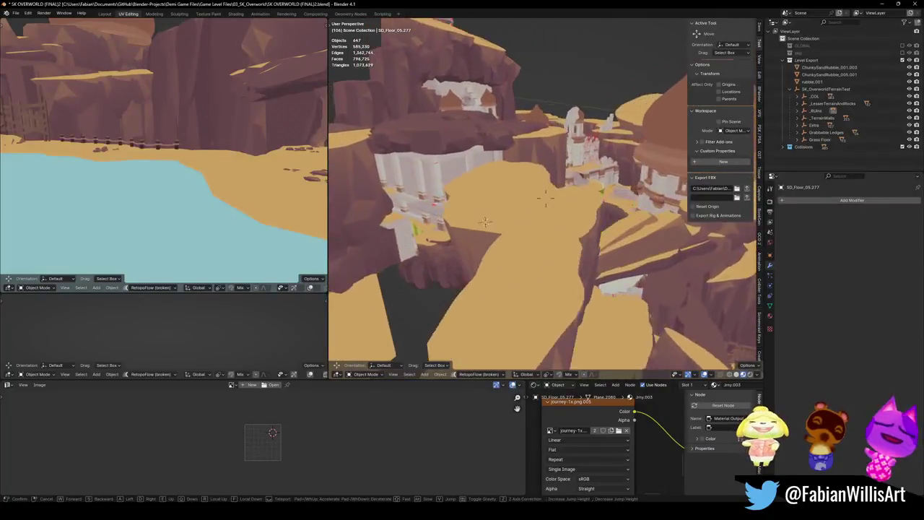
pyautogui.press('w')
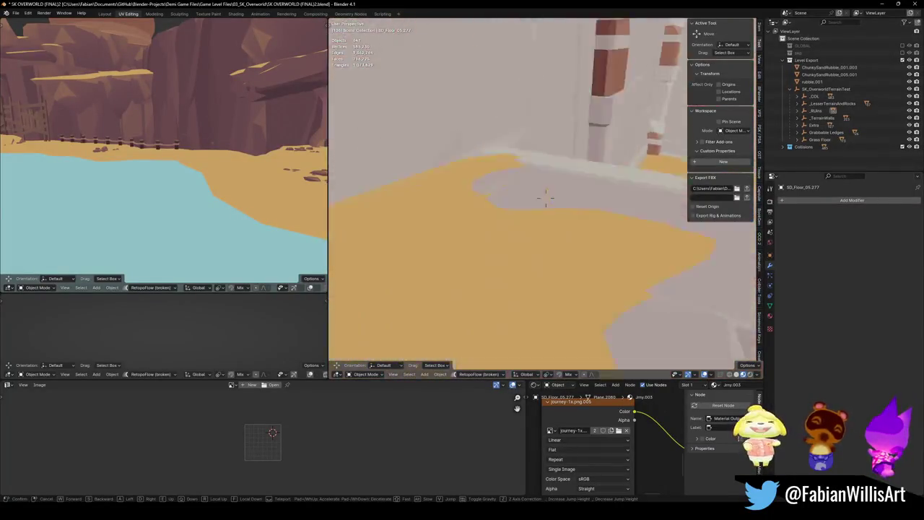
pyautogui.press('w')
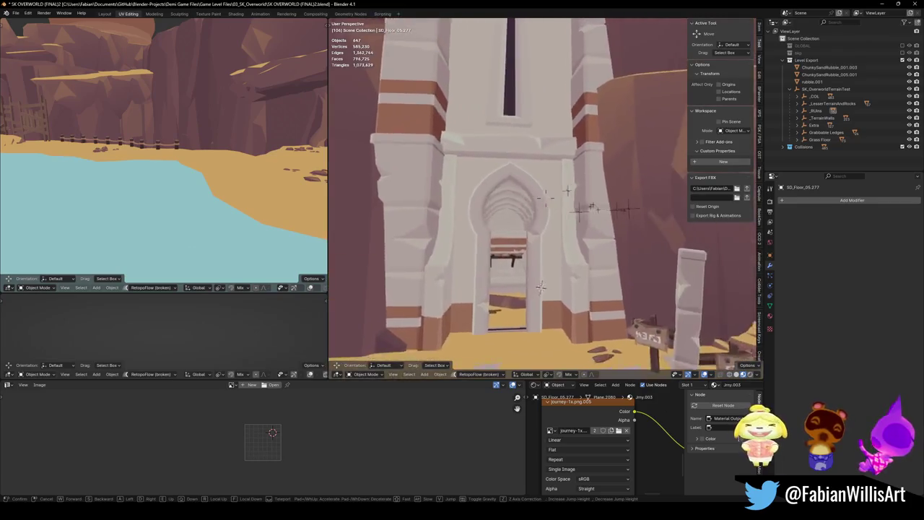
# Tour the white building, twin arches and tower, ending facing the arched stone gateway
pyautogui.press('s')
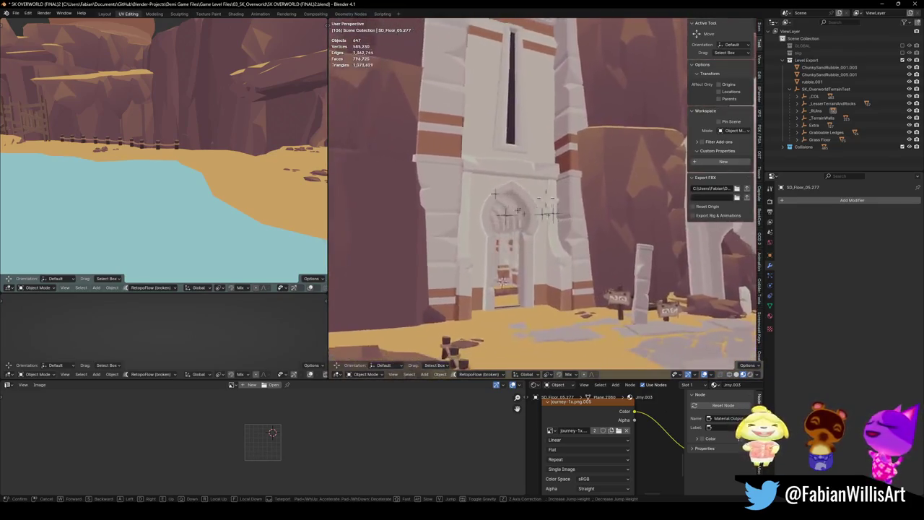
pyautogui.press('w')
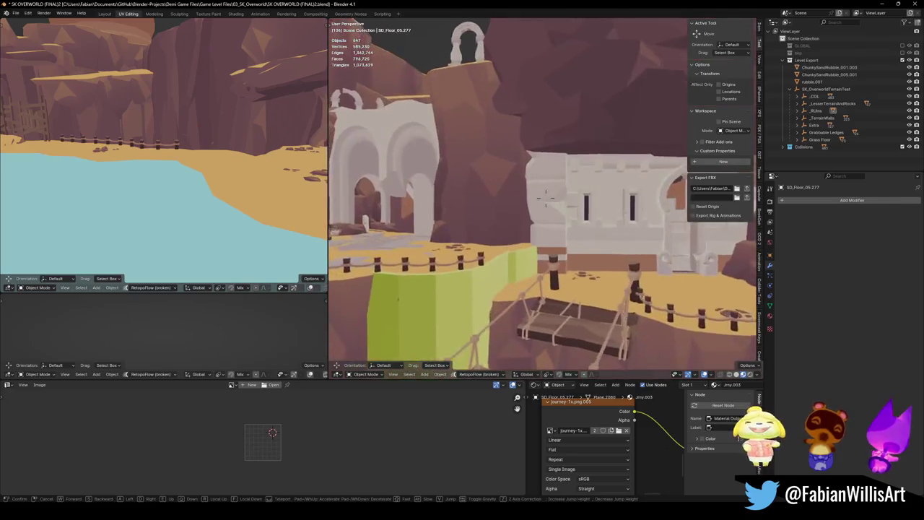
pyautogui.press('s')
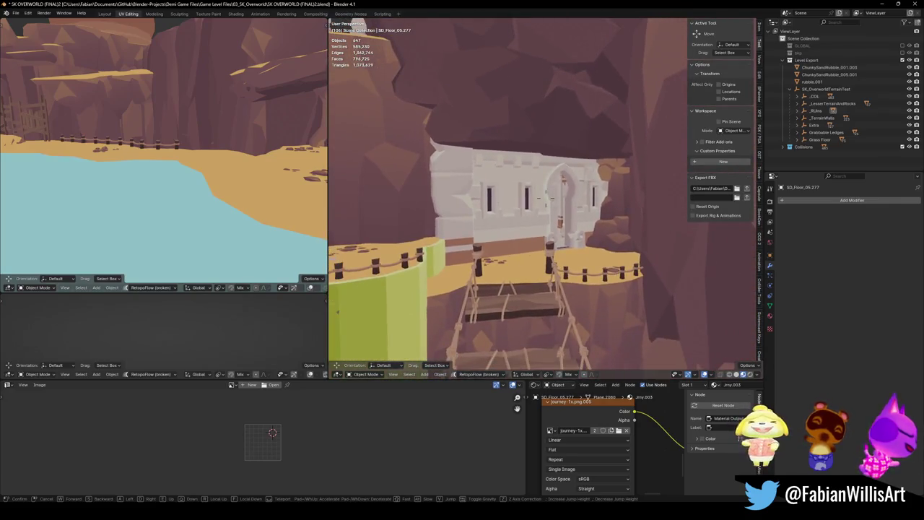
pyautogui.press('w')
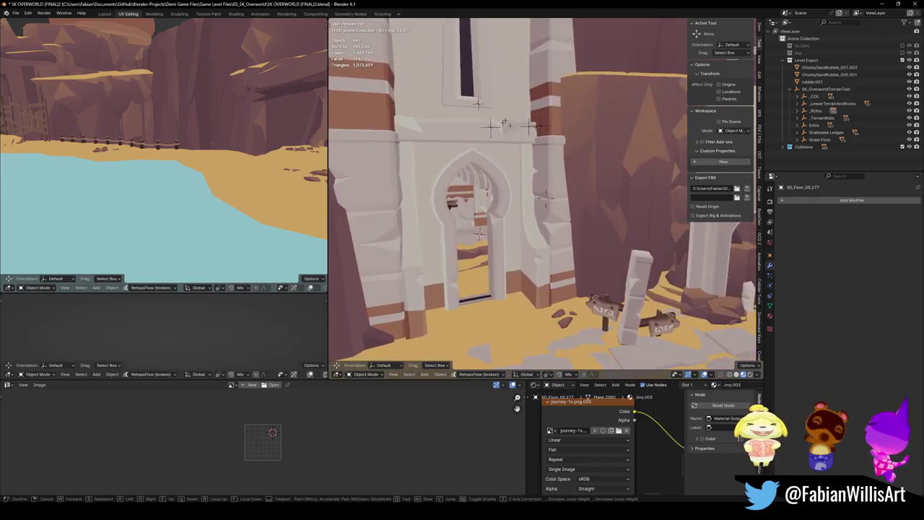
pyautogui.press('w')
pyautogui.press('s')
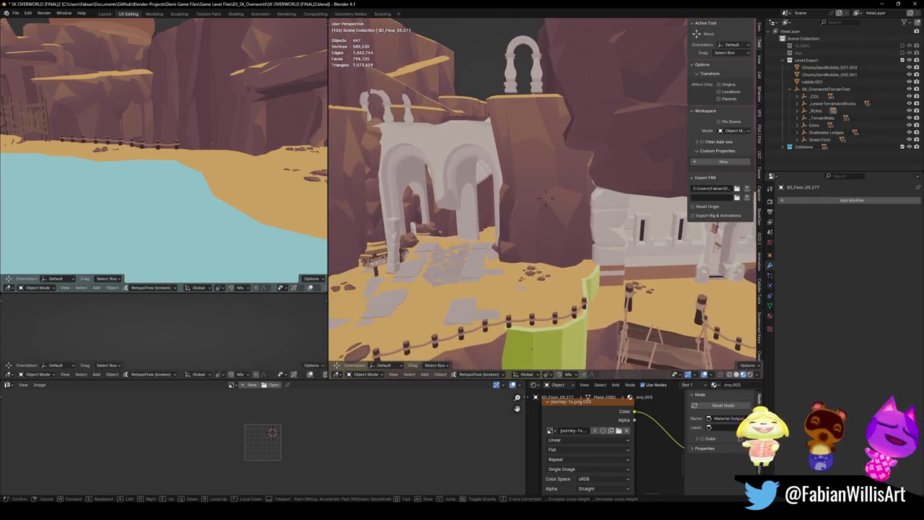
pyautogui.press('w')
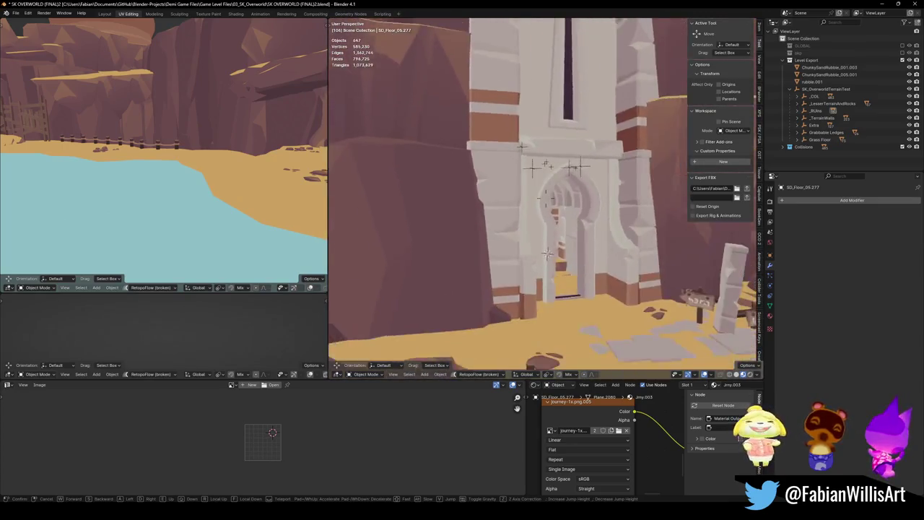
pyautogui.press('s')
pyautogui.press('w')
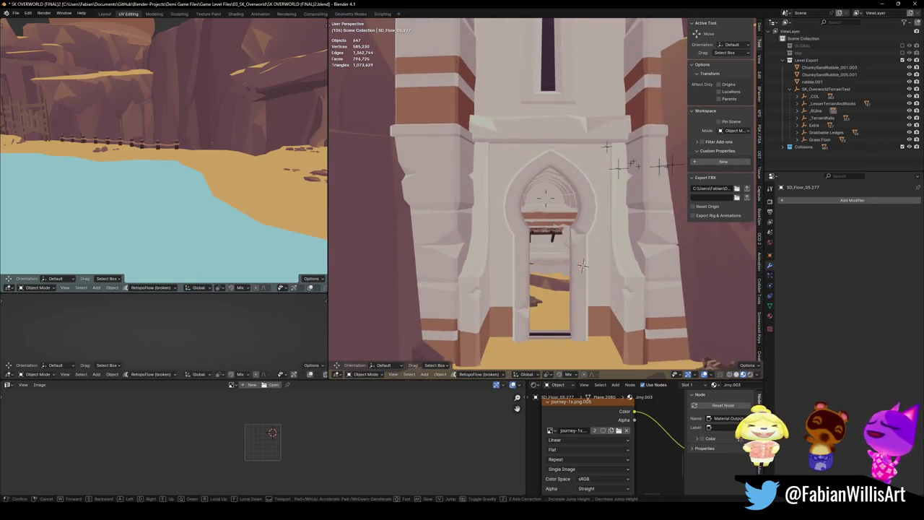
pyautogui.press('s')
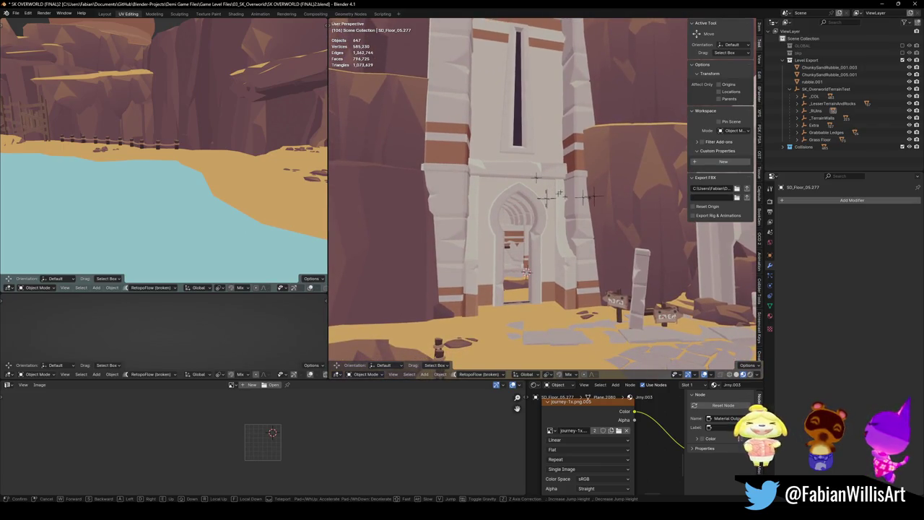
pyautogui.press('w')
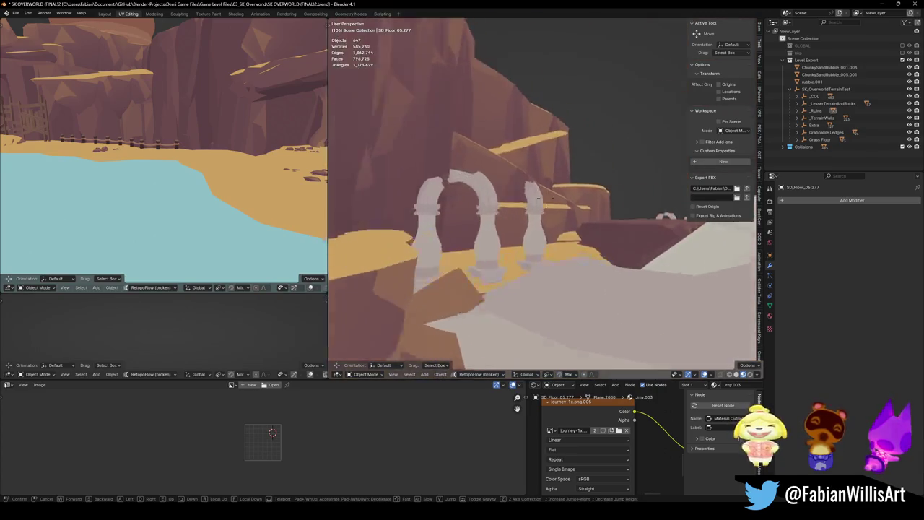
pyautogui.press('w')
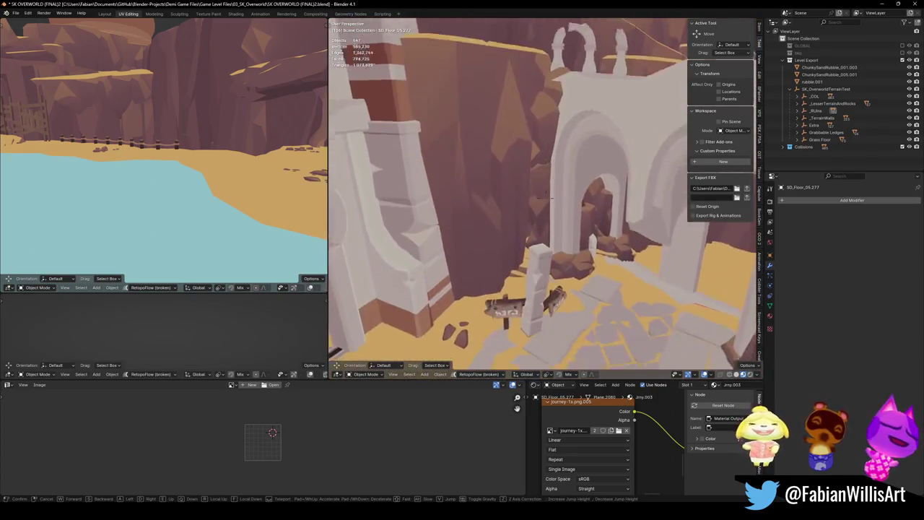
pyautogui.press('w')
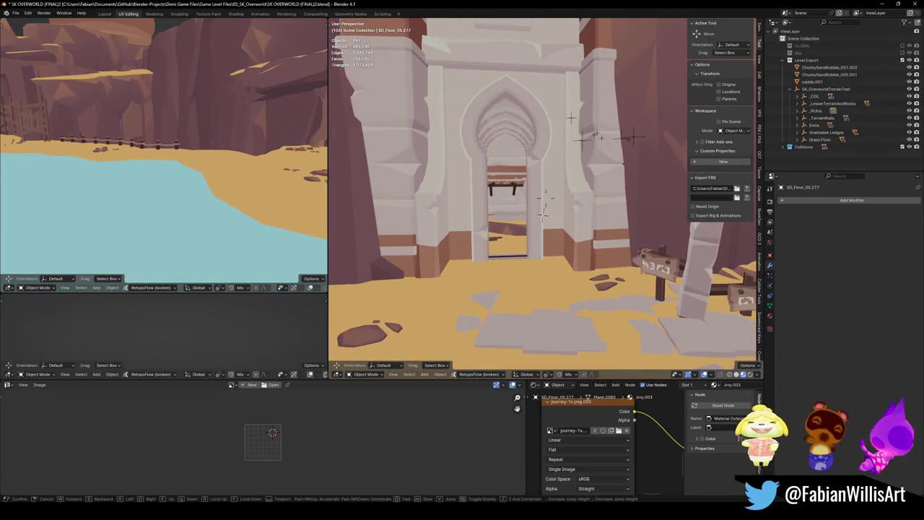
pyautogui.click(516, 256)
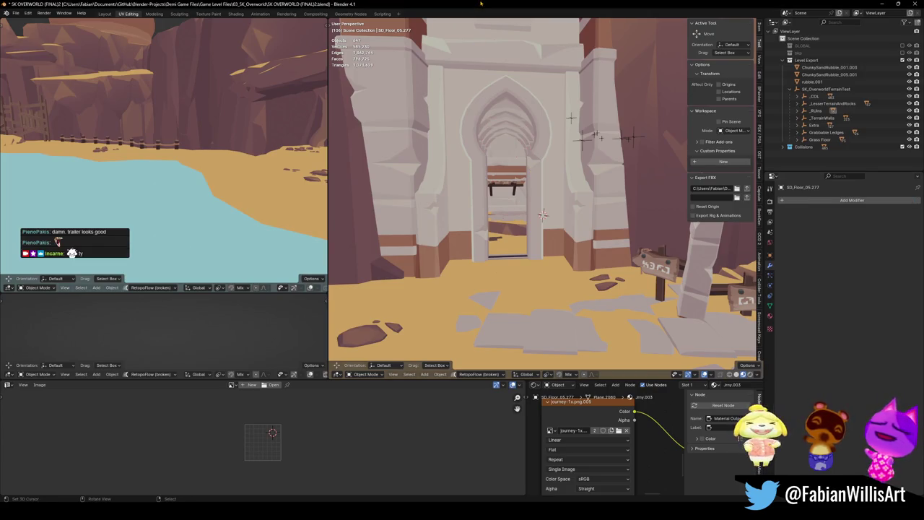
pyautogui.scroll(5, 544, 187)
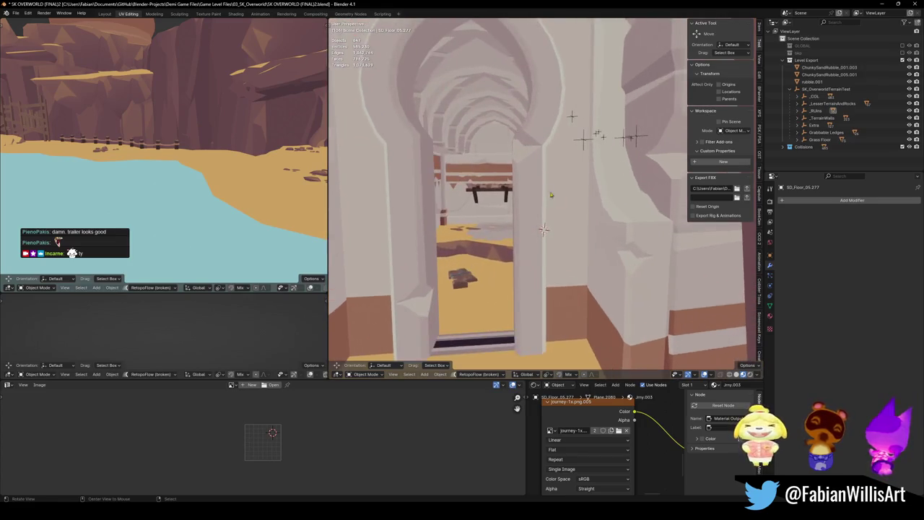
# Select the gate wall piece Cube.229 and cancel its move, leaving it in place
pyautogui.scroll(-6, 544, 188)
pyautogui.moveTo(543, 187); pyautogui.dragTo(576, 257, button='middle')
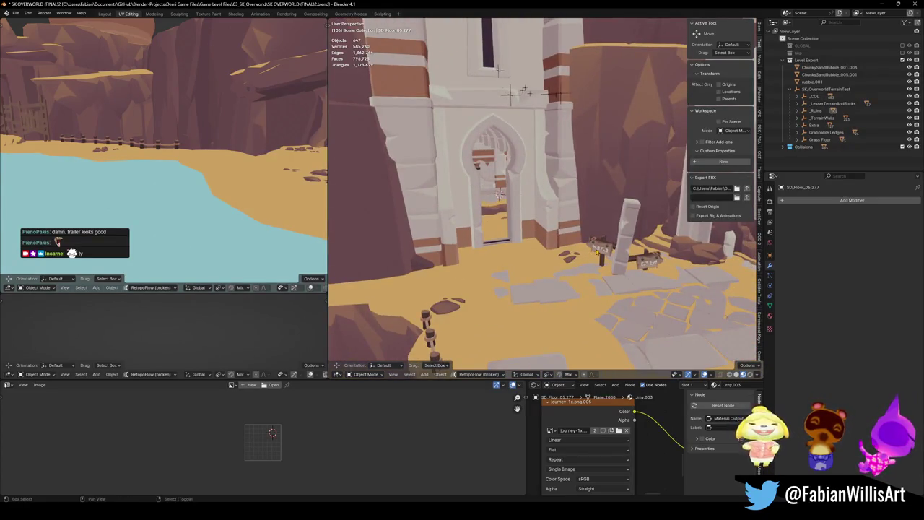
pyautogui.click(525, 209)
pyautogui.press('g')
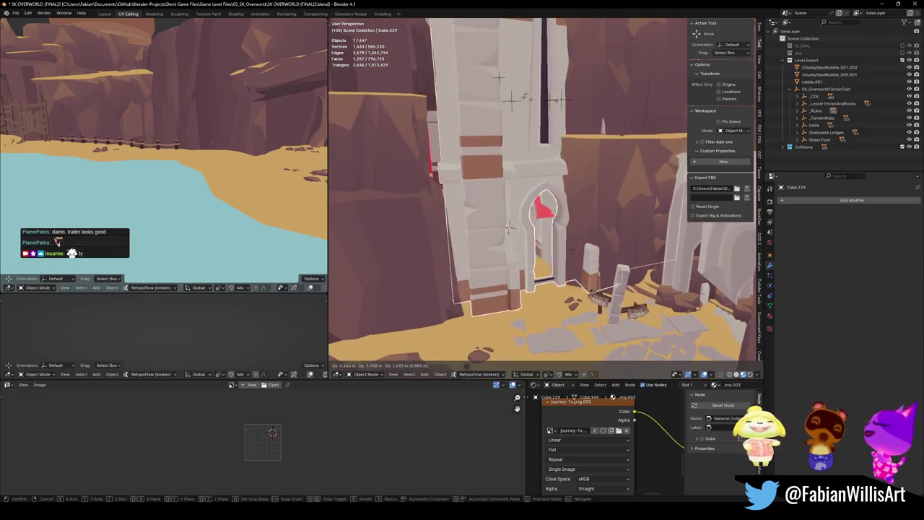
pyautogui.rightClick(532, 244)
# Zoom through the tower doorway to view the arched hall beyond
pyautogui.scroll(-3, 538, 249)
pyautogui.moveTo(538, 250); pyautogui.dragTo(540, 254, button='middle')
pyautogui.scroll(3, 550, 247)
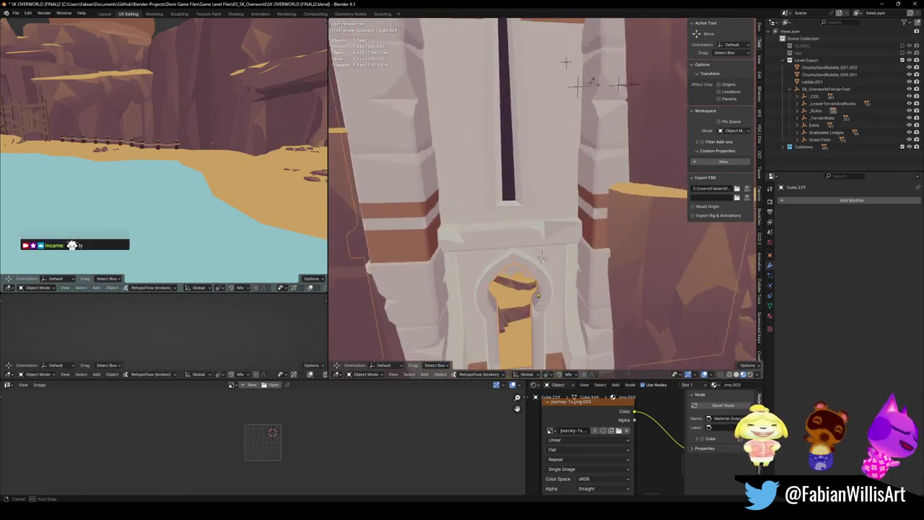
pyautogui.scroll(2, 545, 260)
pyautogui.scroll(3, 534, 279)
pyautogui.scroll(2, 535, 279)
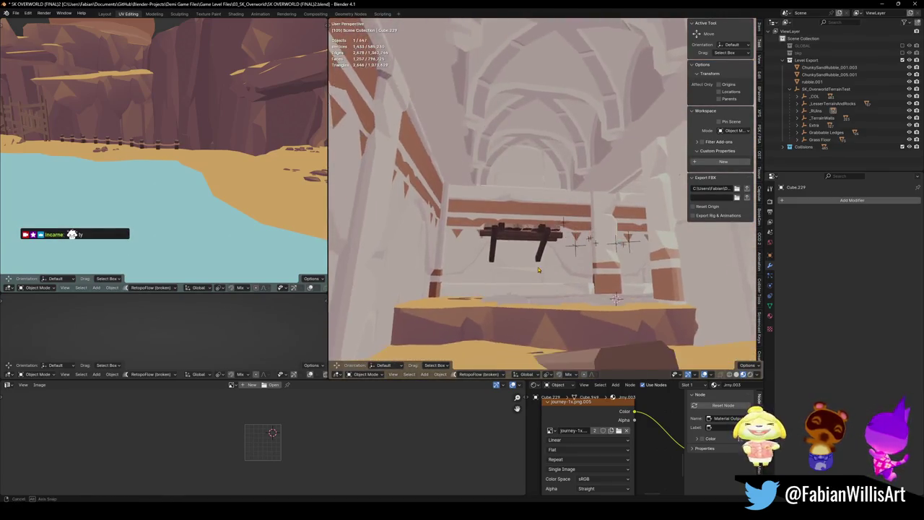
pyautogui.scroll(2, 535, 280)
pyautogui.scroll(2, 535, 281)
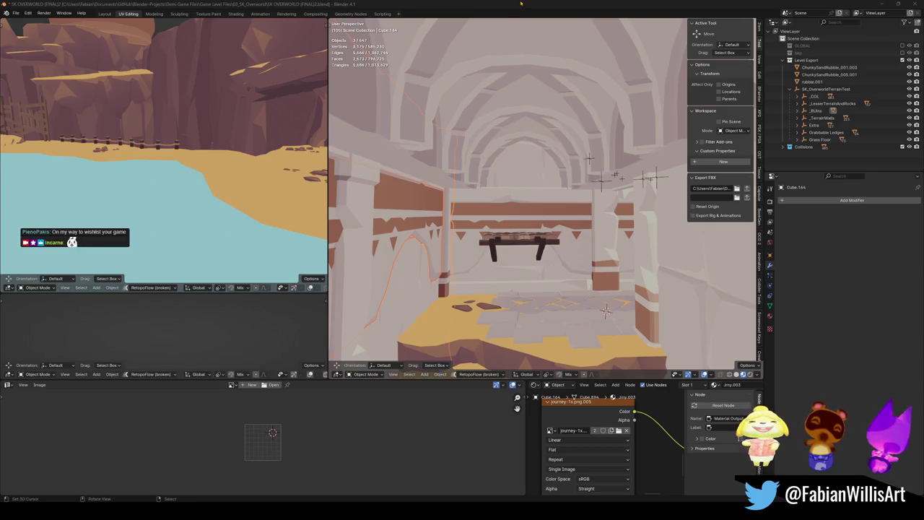
pyautogui.hotkey('shift', '`')
pyautogui.press('w')
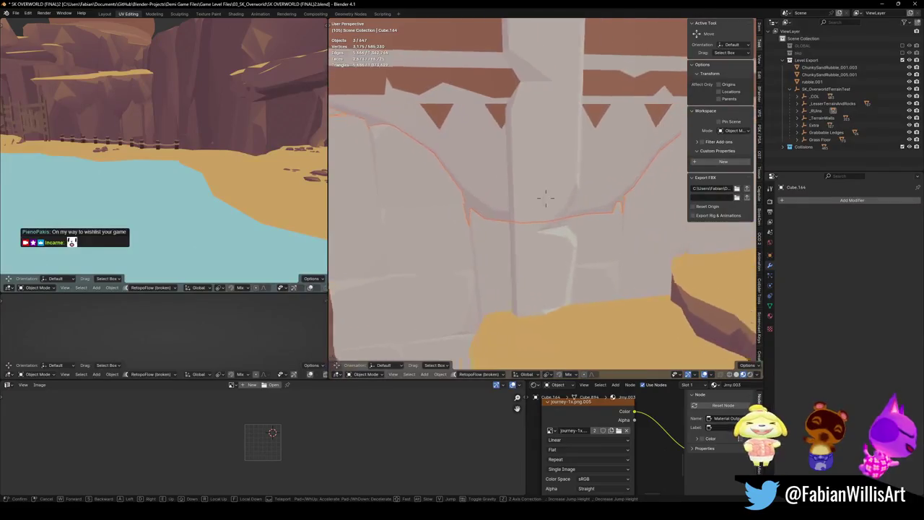
pyautogui.press('s')
pyautogui.click(542, 194)
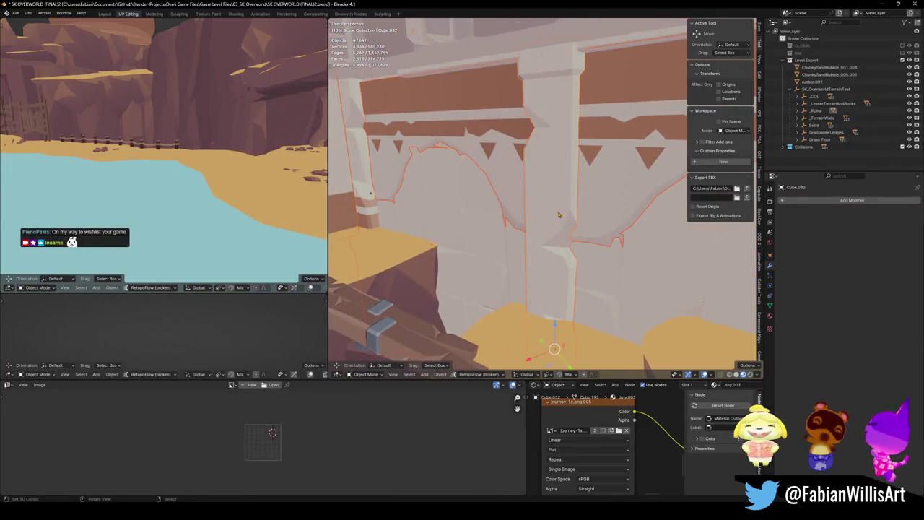
pyautogui.hotkey('shift', '`')
pyautogui.press('s')
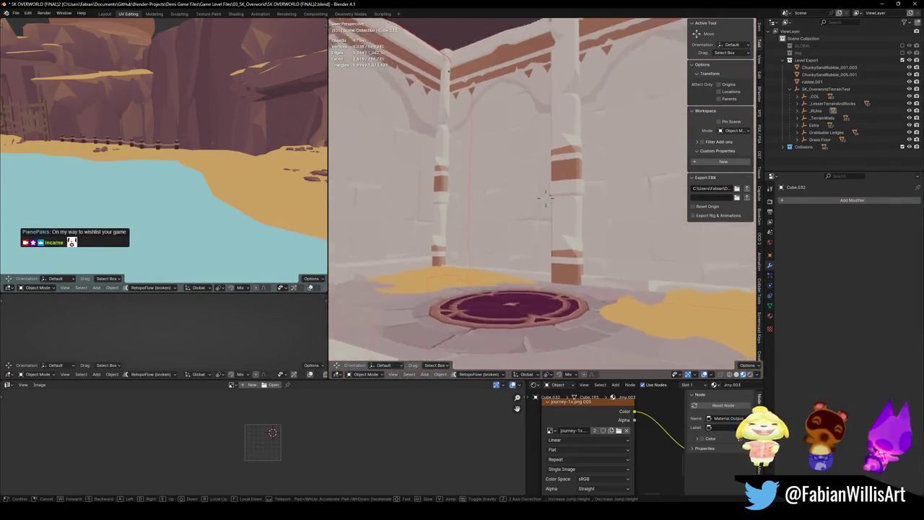
pyautogui.click(545, 199)
pyautogui.hotkey('shift', '`')
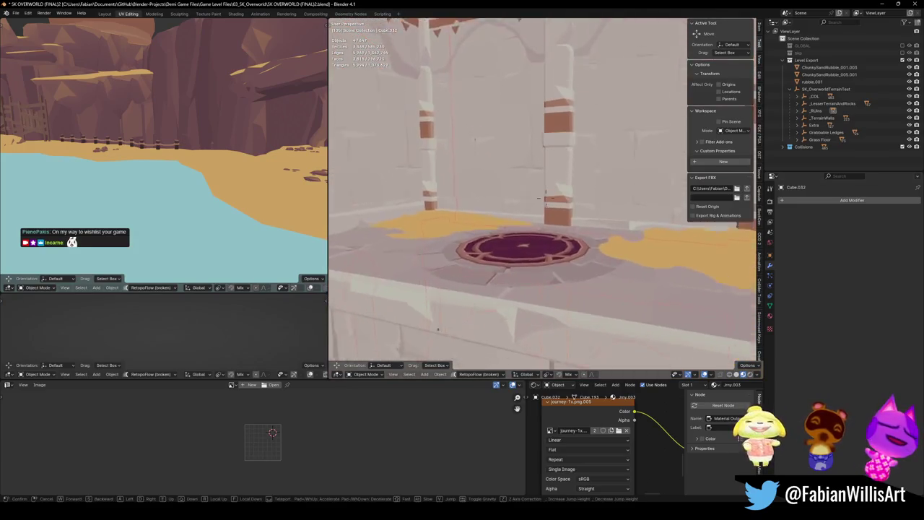
pyautogui.press('w')
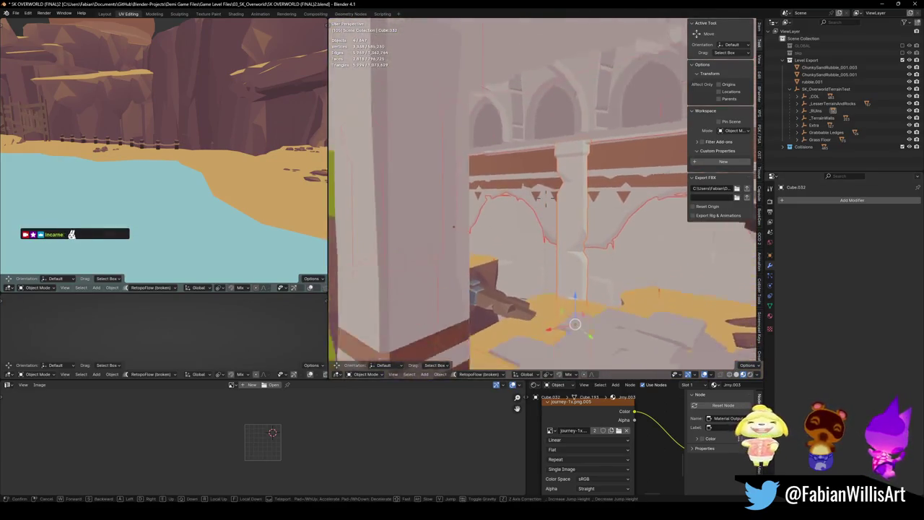
pyautogui.click(629, 219)
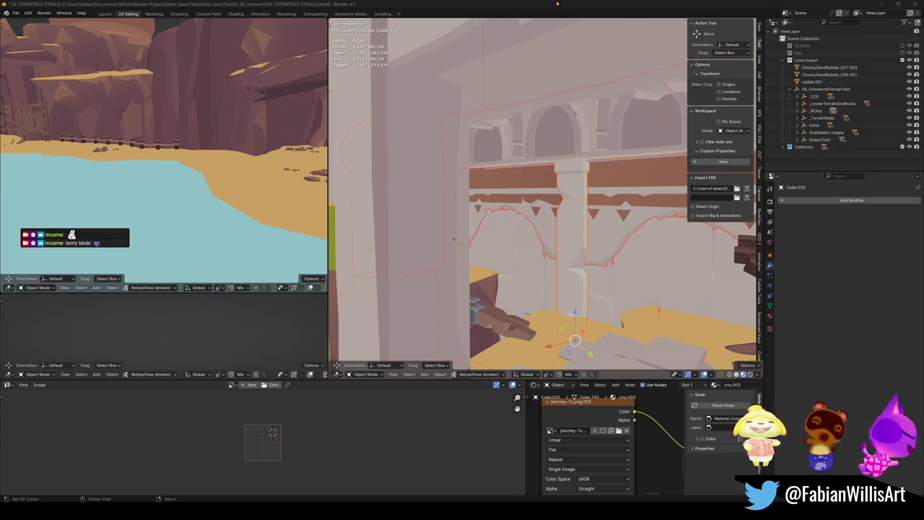
pyautogui.hotkey('shift', '`')
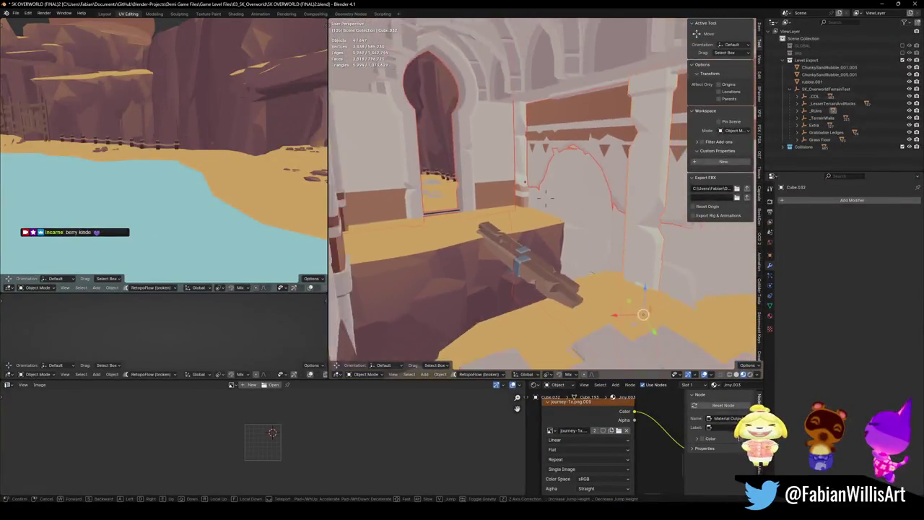
pyautogui.click(560, 180)
pyautogui.click(541, 249)
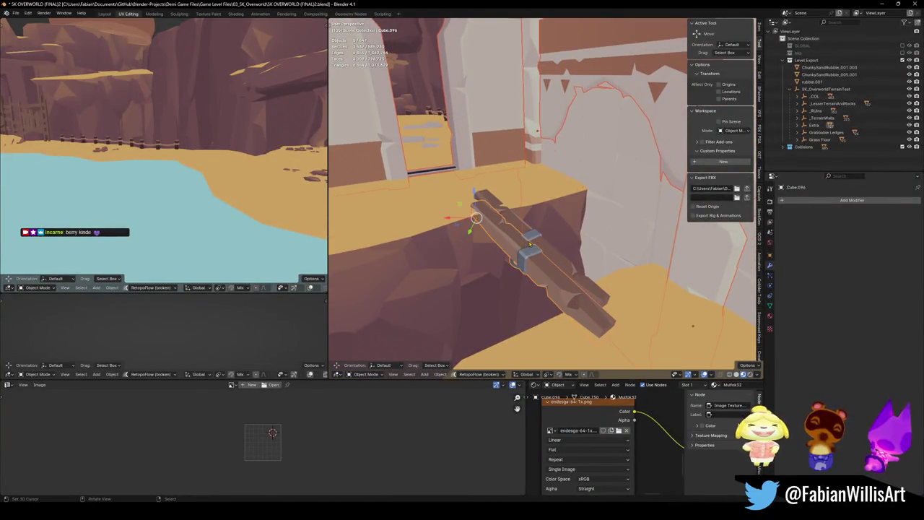
pyautogui.hotkey('shift', '`')
pyautogui.press('w')
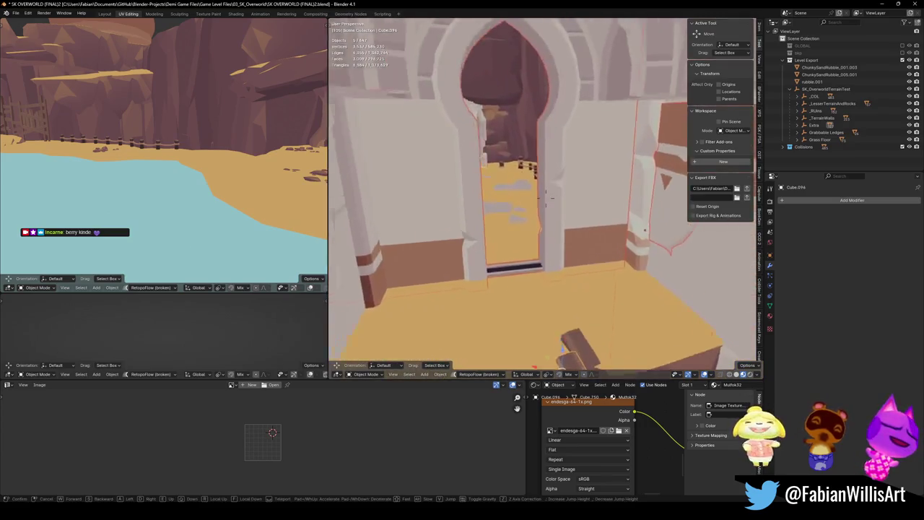
pyautogui.press('w')
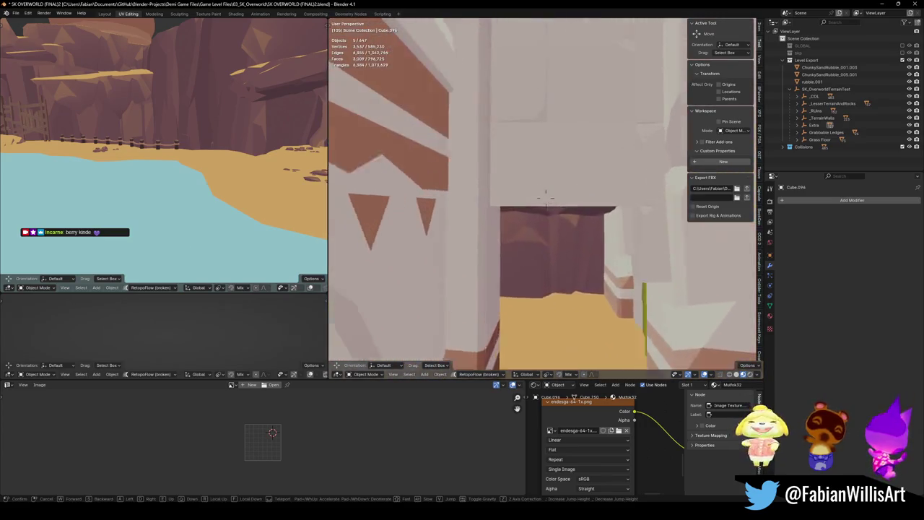
pyautogui.press('w')
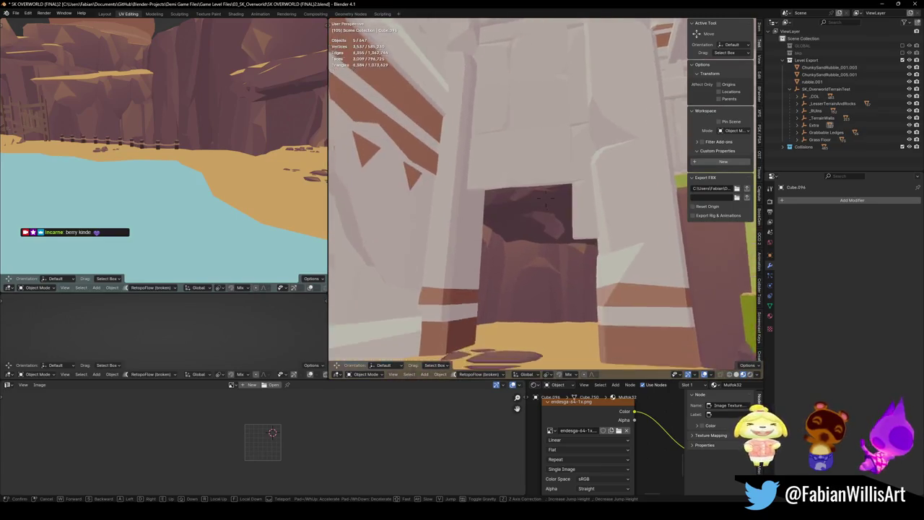
pyautogui.press('s')
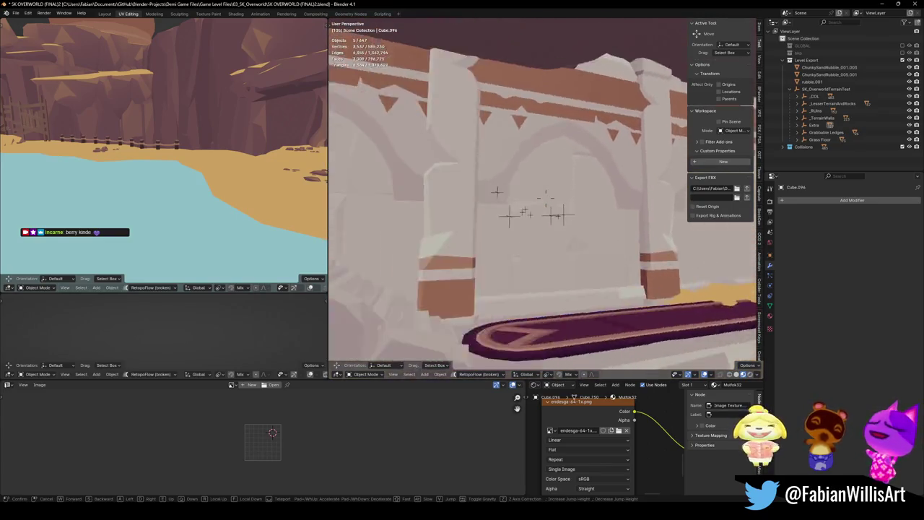
pyautogui.press('w')
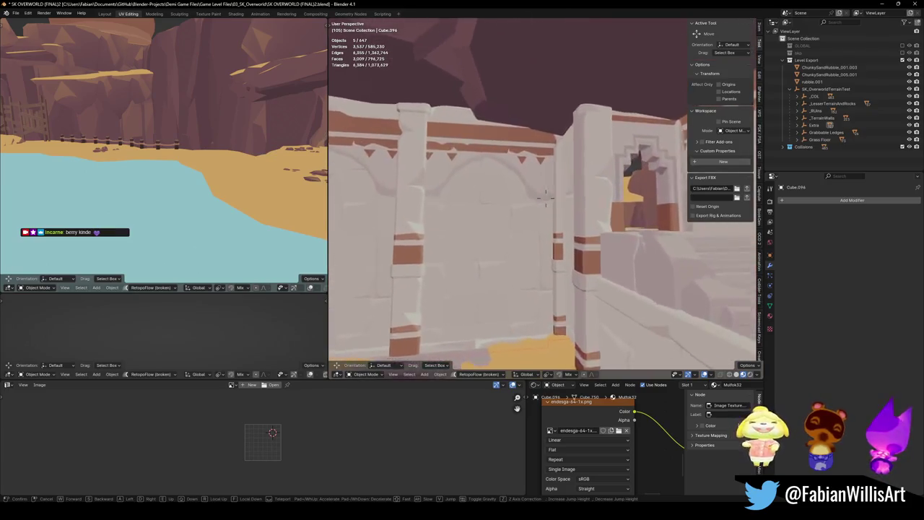
pyautogui.press('e')
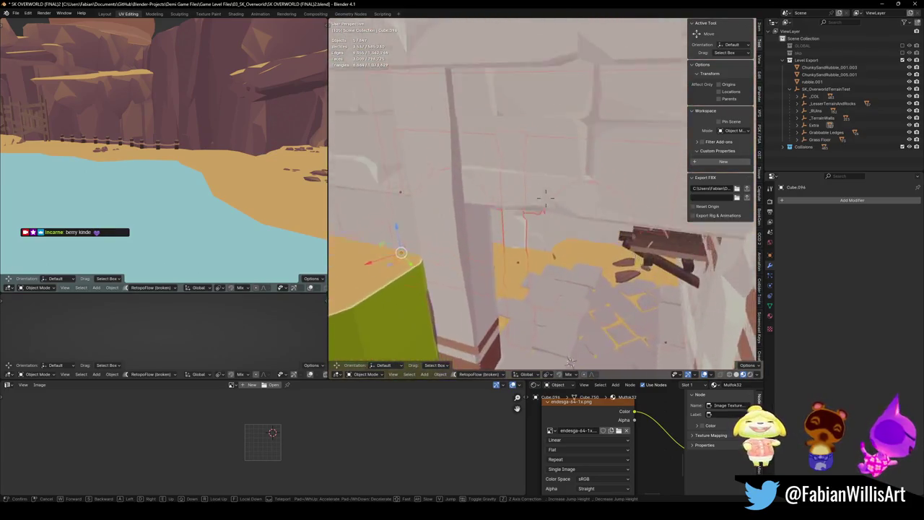
pyautogui.press('w')
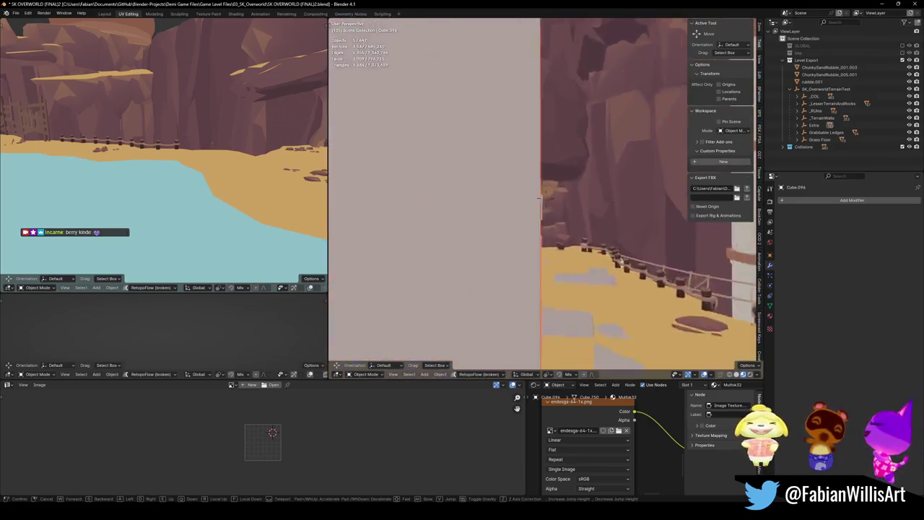
pyautogui.press('s')
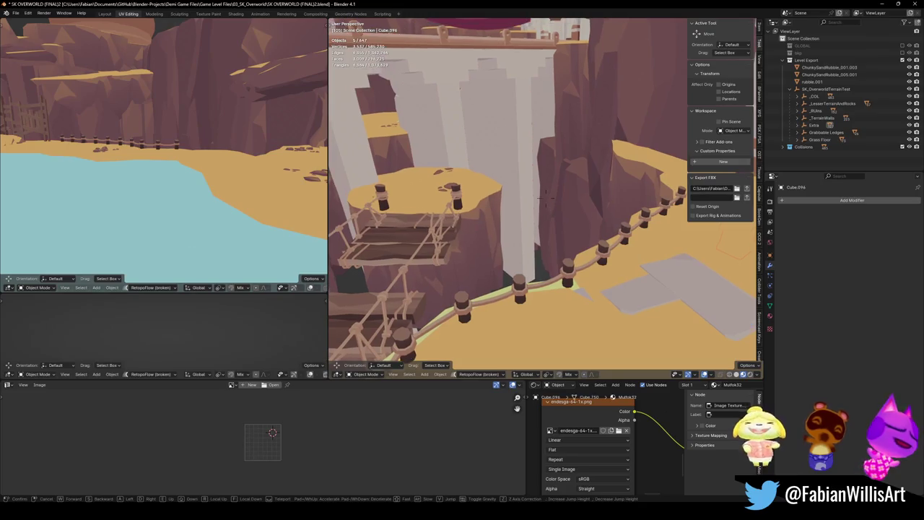
pyautogui.press('w')
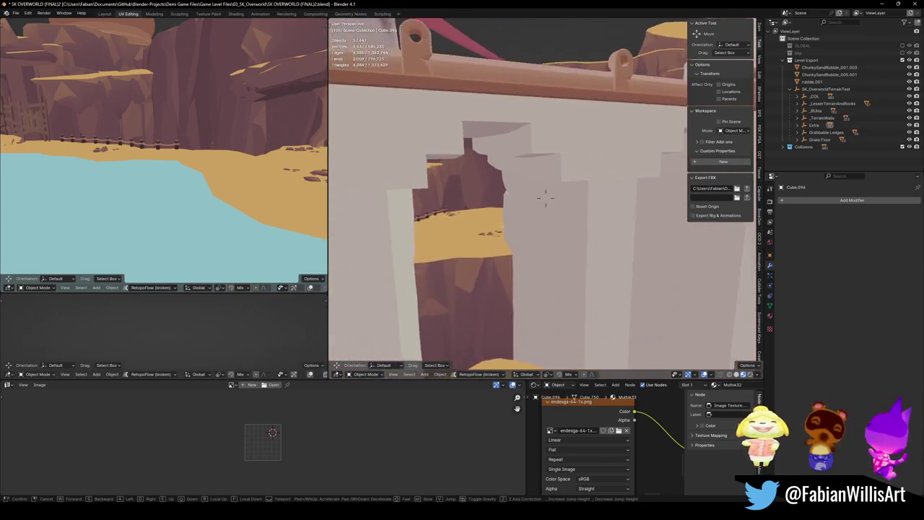
pyautogui.press('w')
pyautogui.press('w')
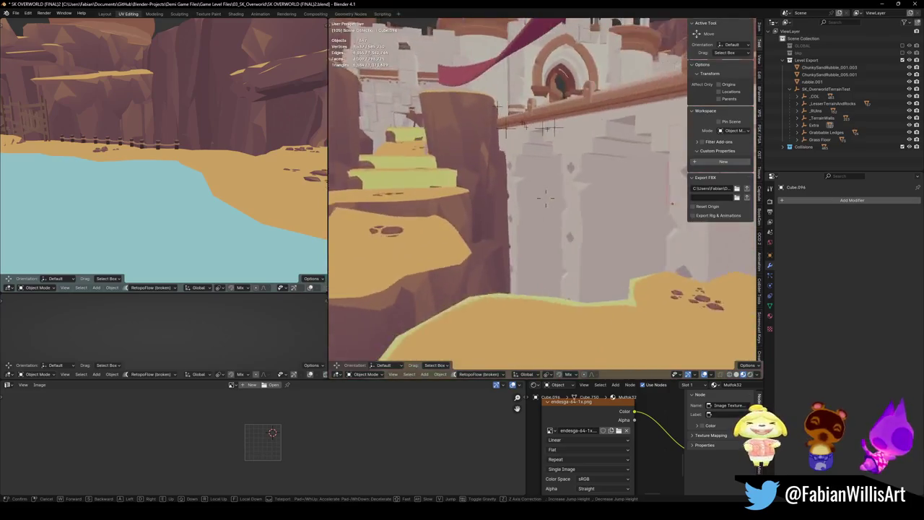
pyautogui.press('s')
pyautogui.press('s')
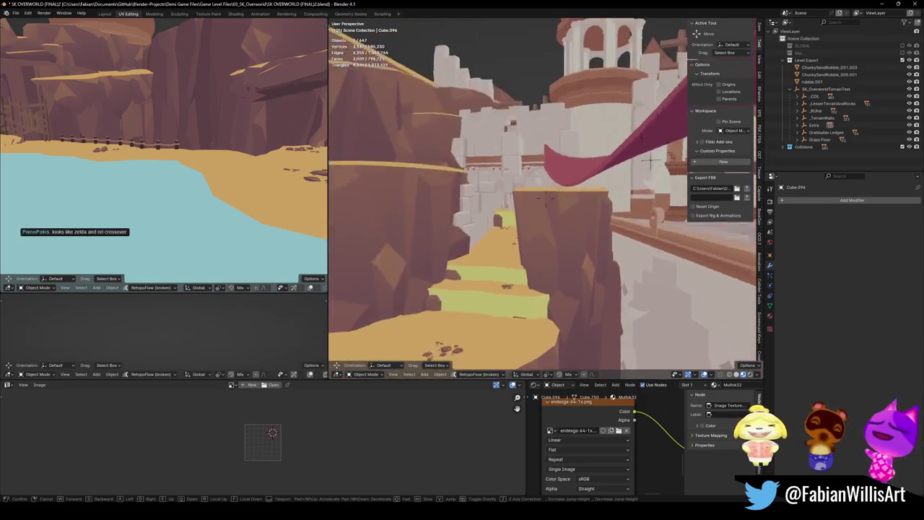
pyautogui.press('w')
pyautogui.press('w')
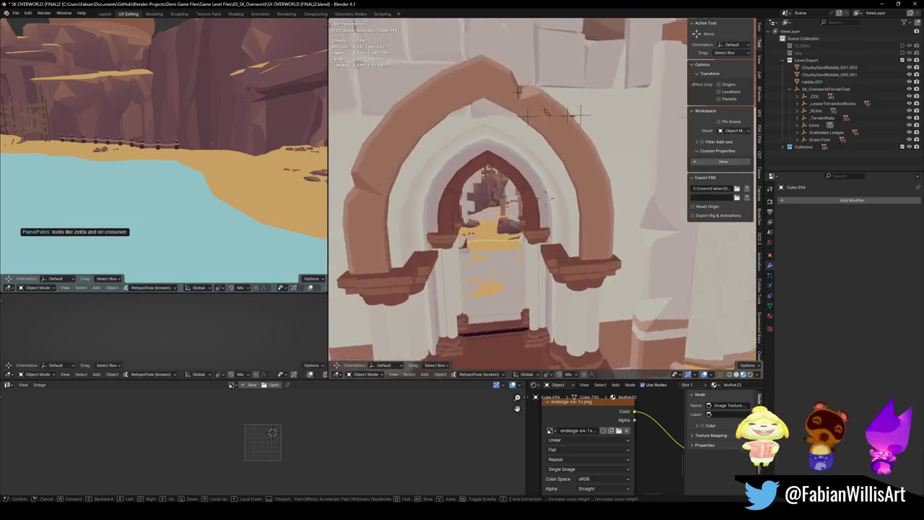
pyautogui.press('s')
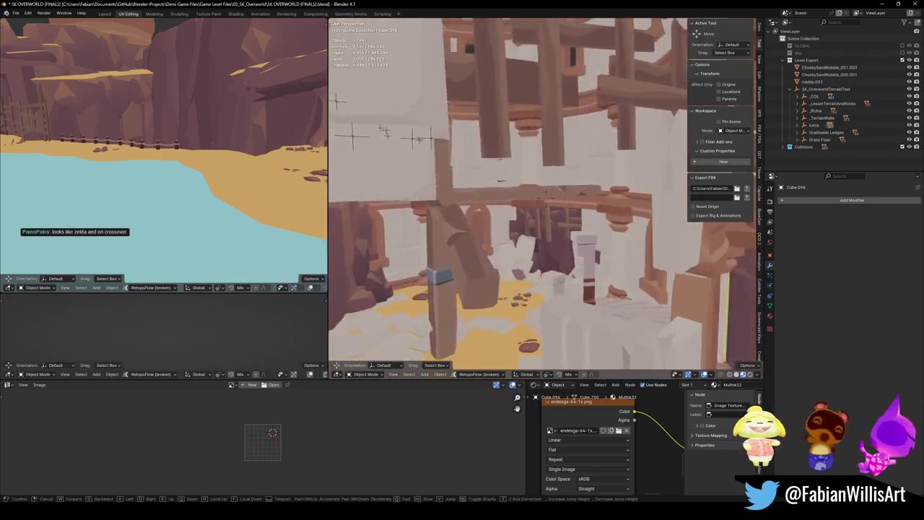
pyautogui.press('w')
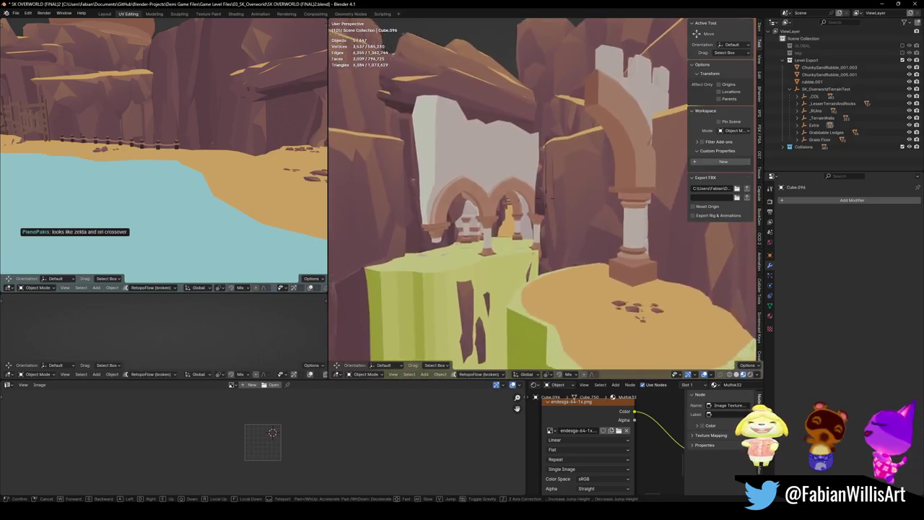
pyautogui.press('w')
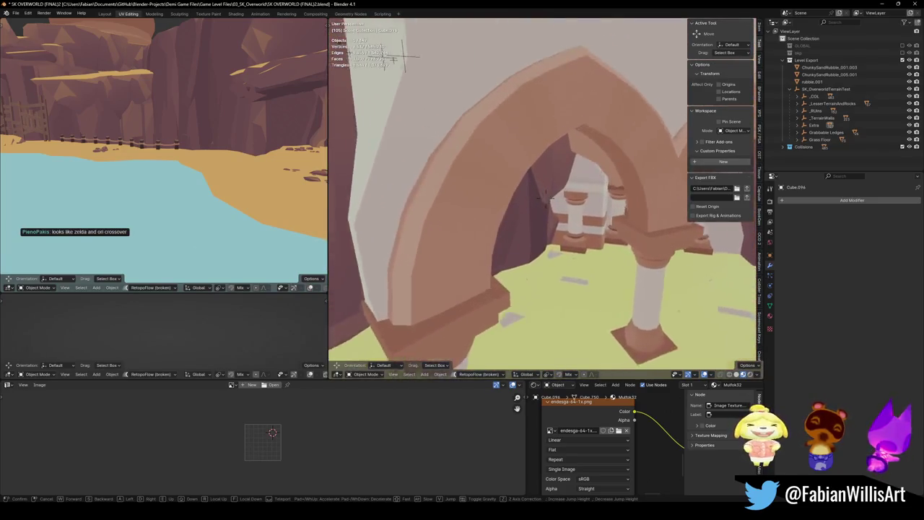
pyautogui.press('s')
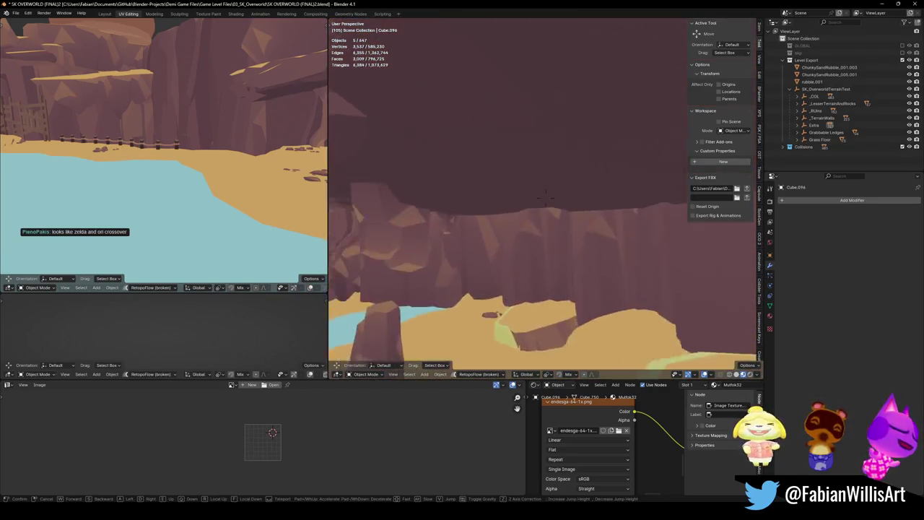
pyautogui.press('s')
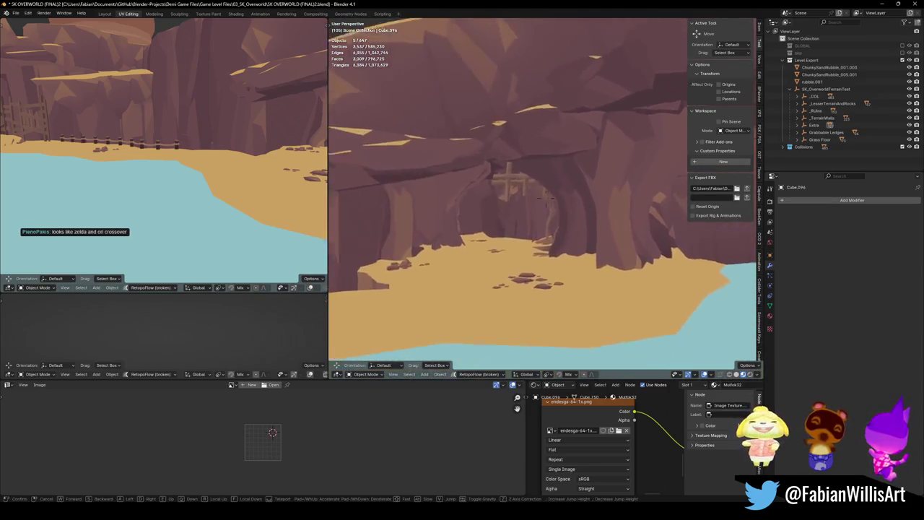
pyautogui.click(546, 195)
# Fly in and out of the cave arch, selecting its rock and the hanging rock cluster
pyautogui.click(548, 194)
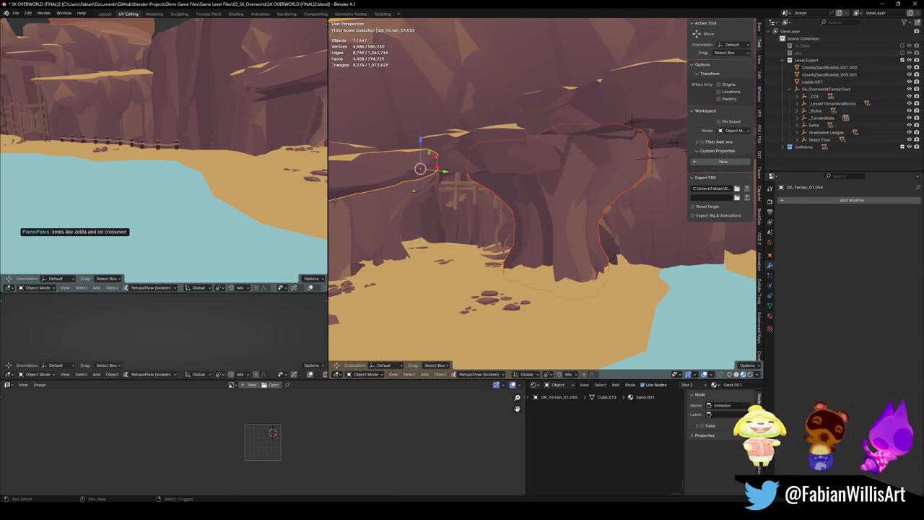
pyautogui.hotkey('shift', '`')
pyautogui.press('w')
pyautogui.click(552, 148)
pyautogui.keyDown('shift'); pyautogui.click(552, 148); pyautogui.keyUp('shift')
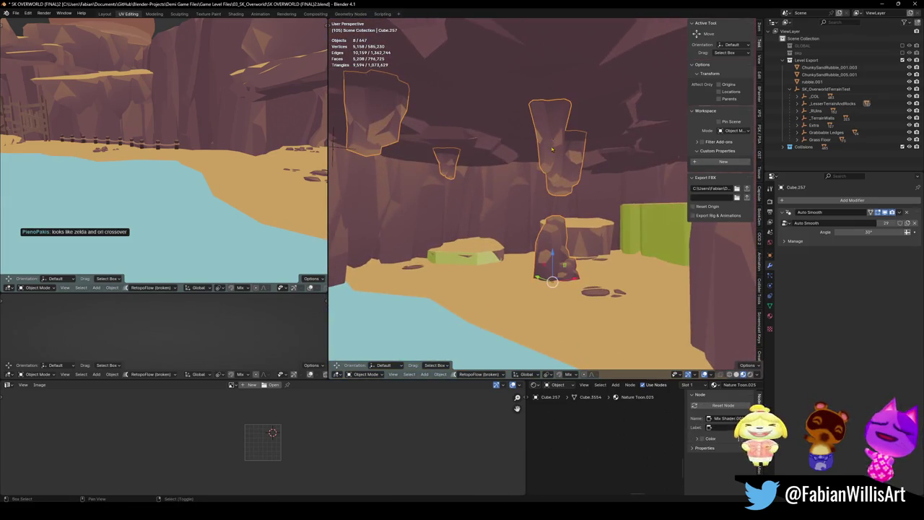
pyautogui.hotkey('shift', '`')
pyautogui.press('s')
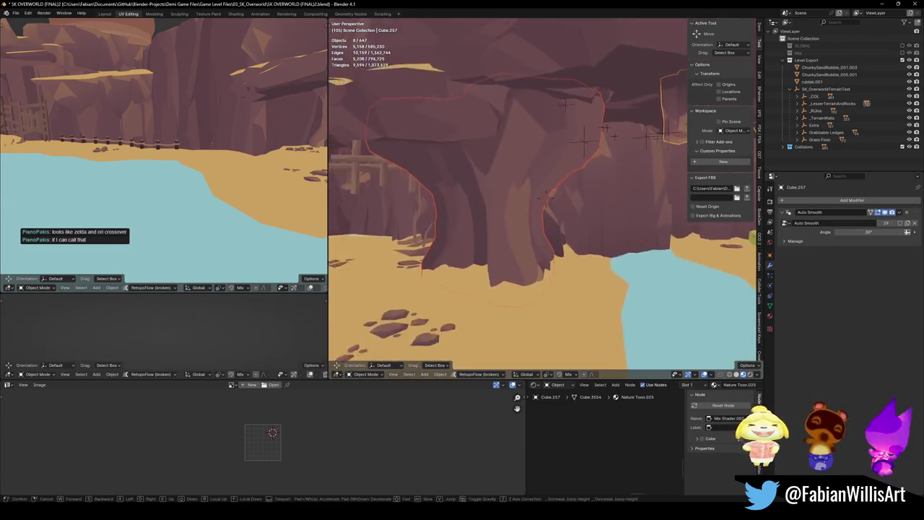
pyautogui.click(542, 179)
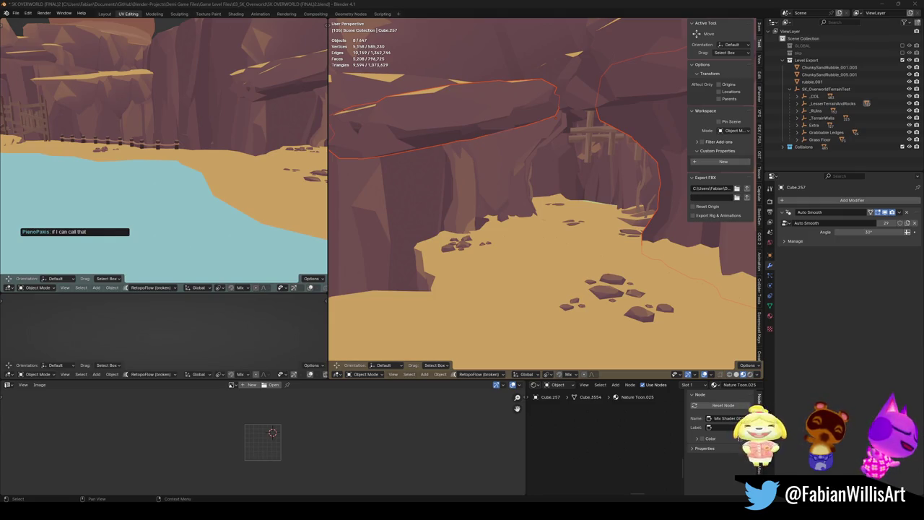
# Select the cliff-face, wall and gate root meshes together, then walk through the arch
pyautogui.hotkey('shift', '`')
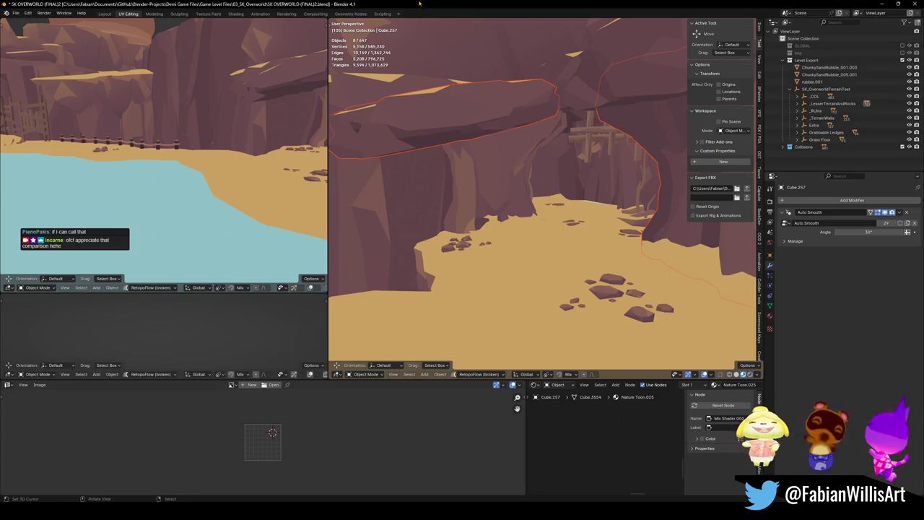
pyautogui.press('w')
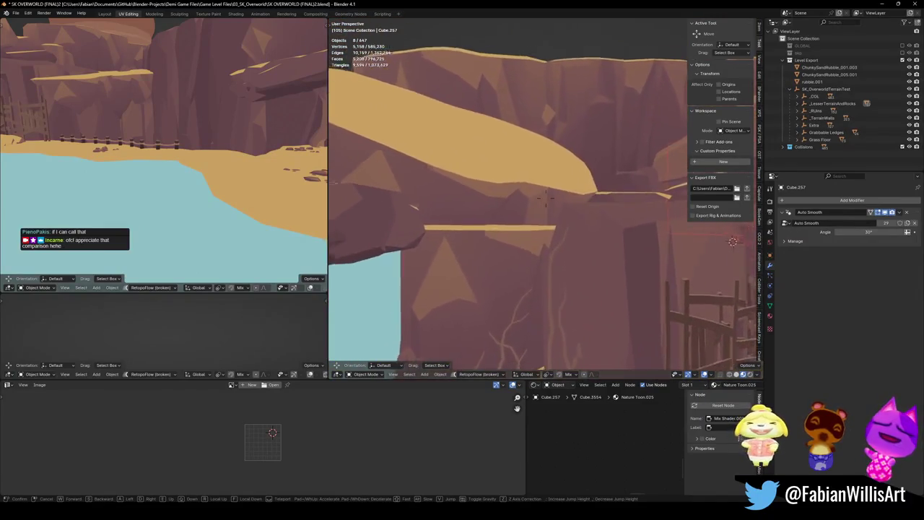
pyautogui.click(547, 202)
pyautogui.click(546, 232)
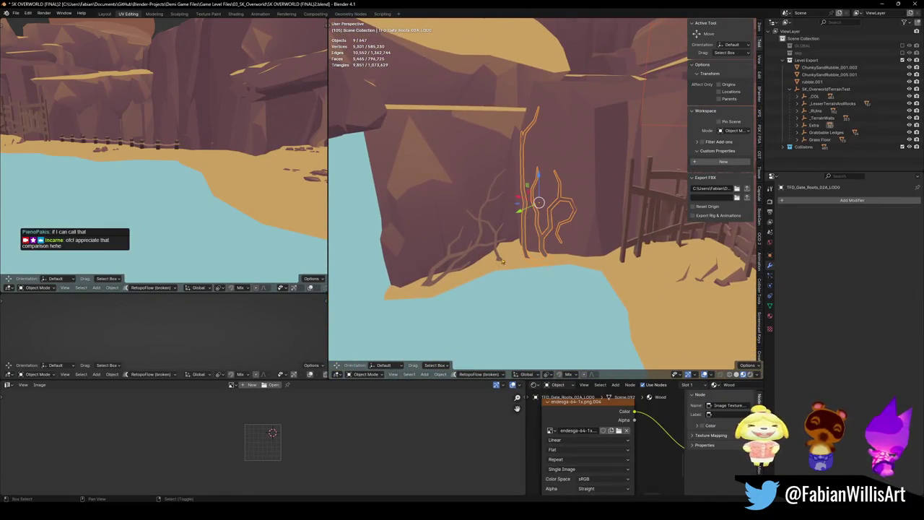
pyautogui.keyDown('shift'); pyautogui.click(484, 248); pyautogui.keyUp('shift')
pyautogui.moveTo(484, 248); pyautogui.dragTo(552, 252, button='middle')
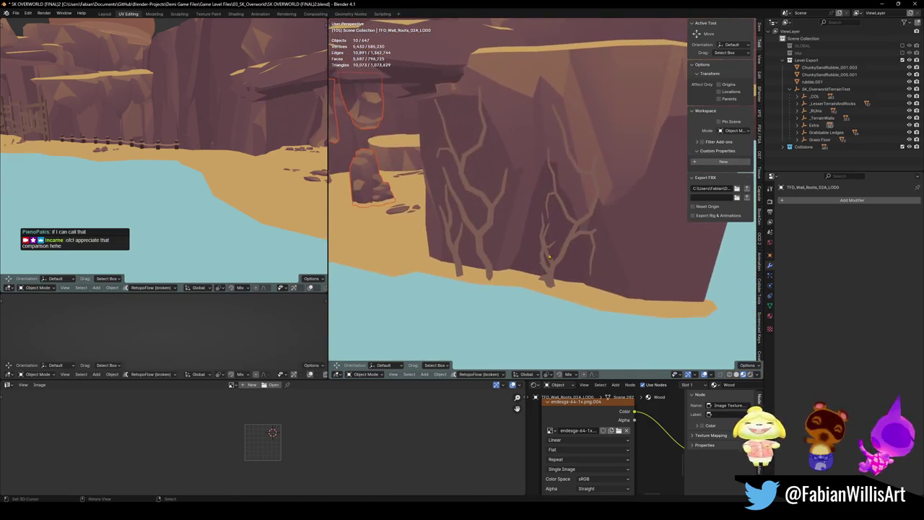
pyautogui.keyDown('shift'); pyautogui.click(477, 253); pyautogui.keyUp('shift')
pyautogui.hotkey('shift', '`')
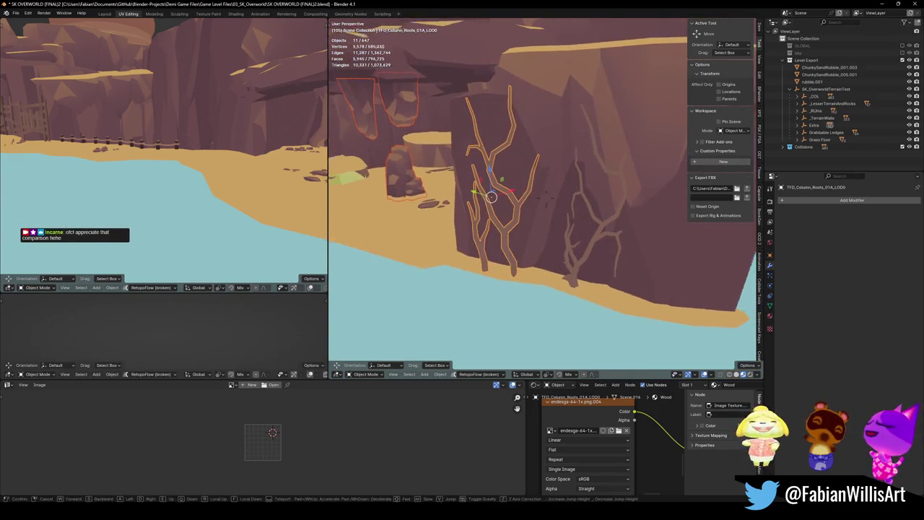
pyautogui.press('w')
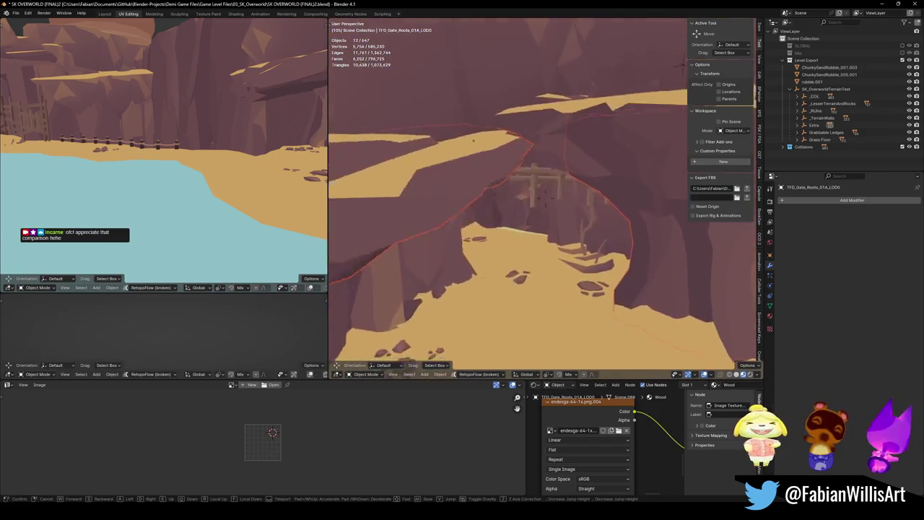
pyautogui.press('s')
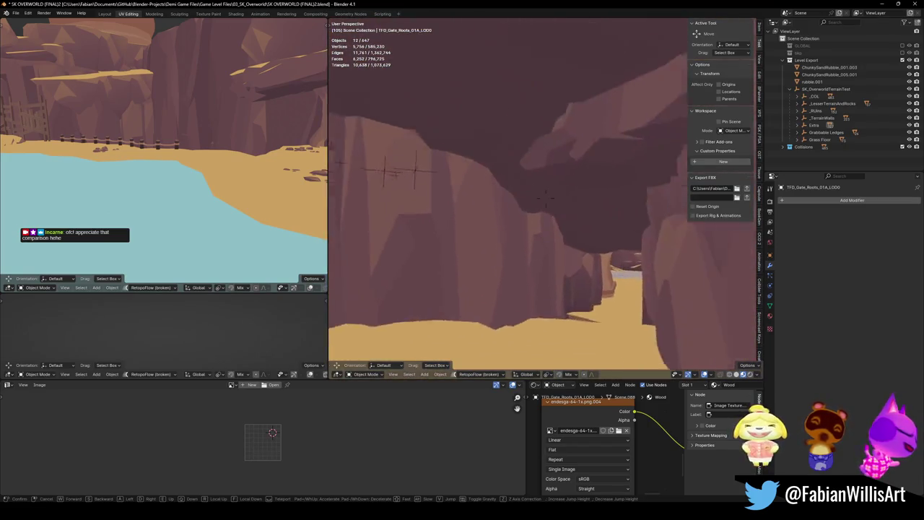
pyautogui.press('w')
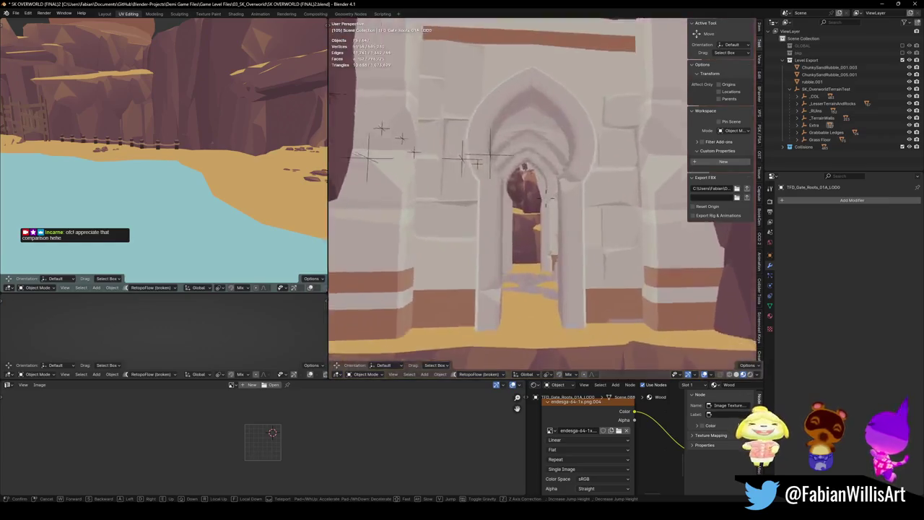
pyautogui.press('s')
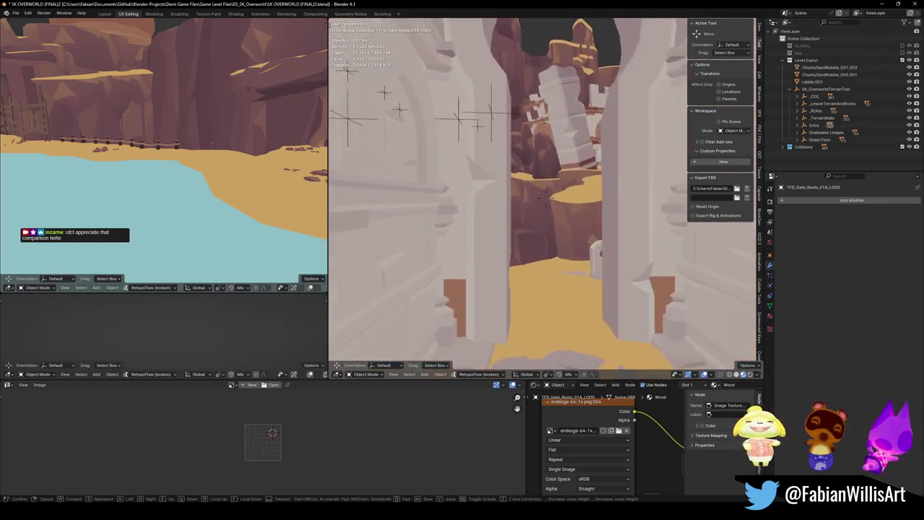
pyautogui.click(608, 266)
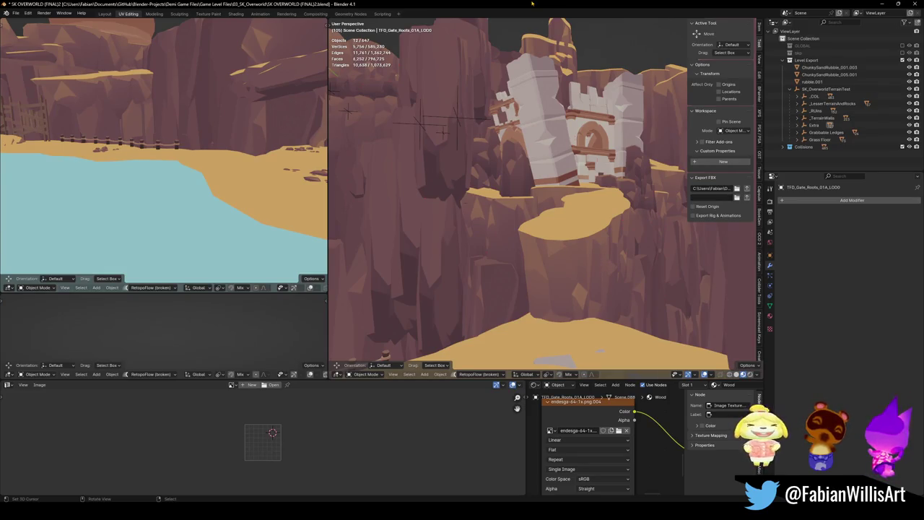
pyautogui.hotkey('shift', '`')
pyautogui.press('w')
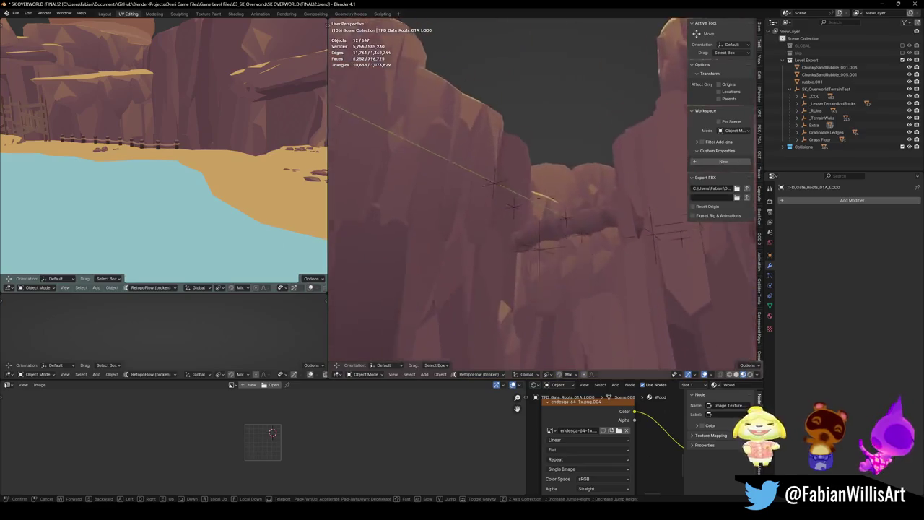
pyautogui.press('w')
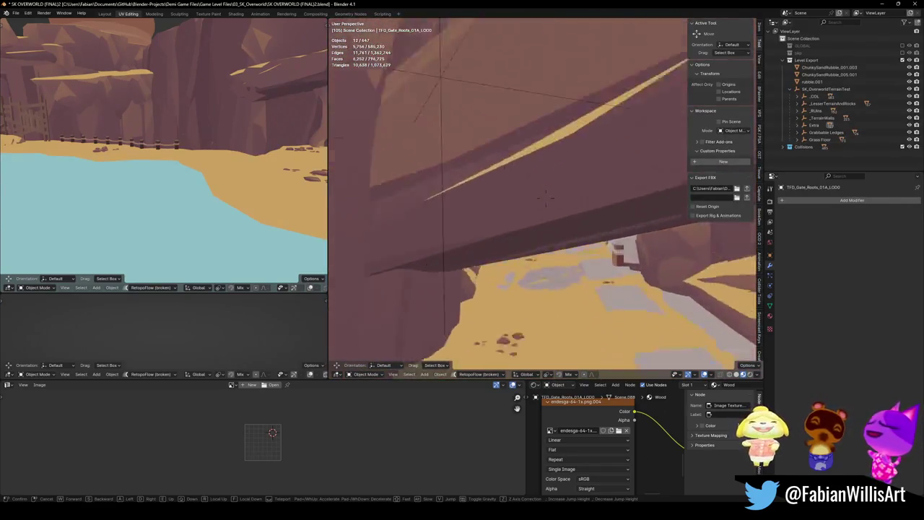
pyautogui.press('w')
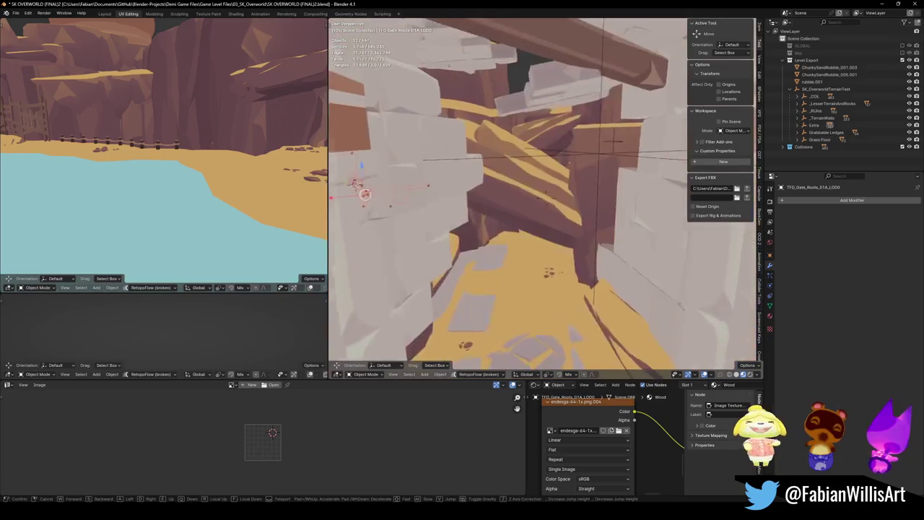
pyautogui.press('w')
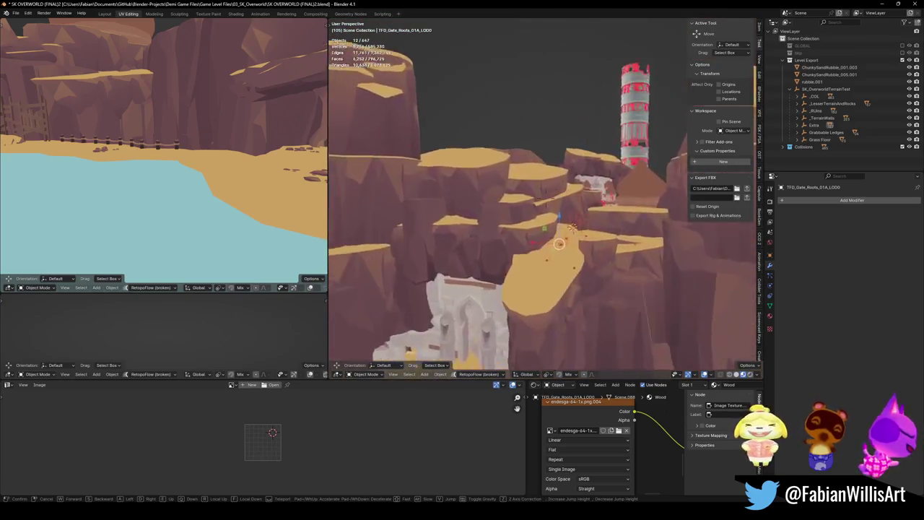
pyautogui.press('w')
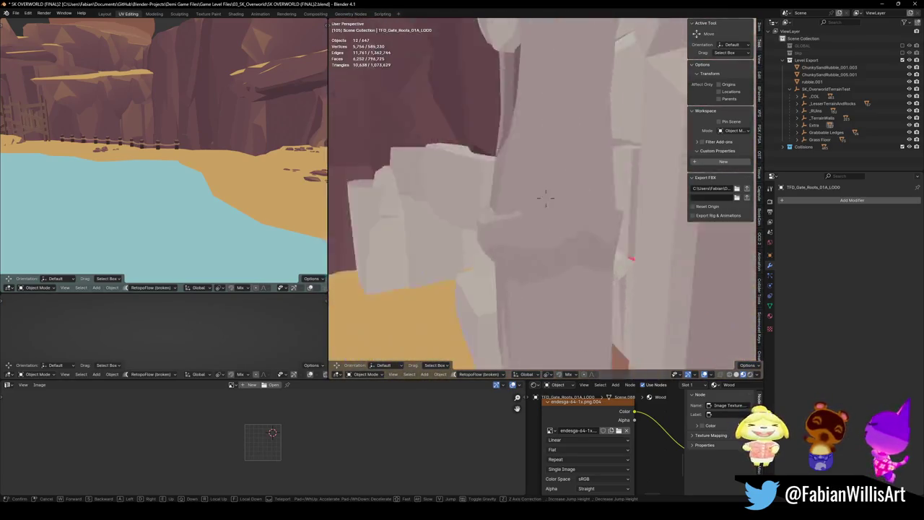
pyautogui.press('w')
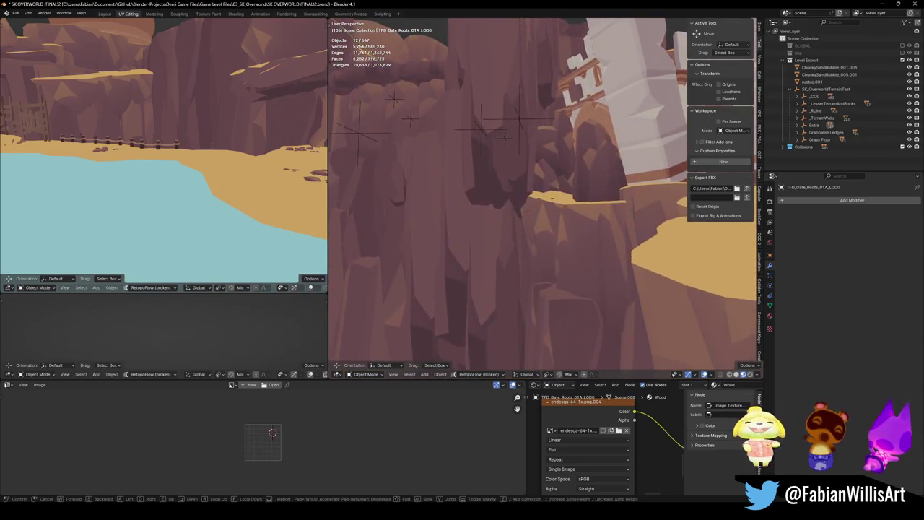
pyautogui.press('w')
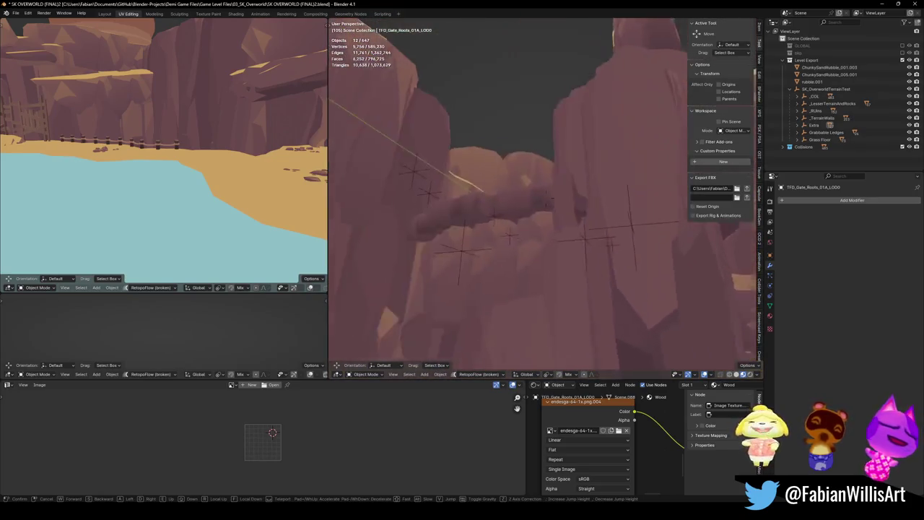
pyautogui.press('w')
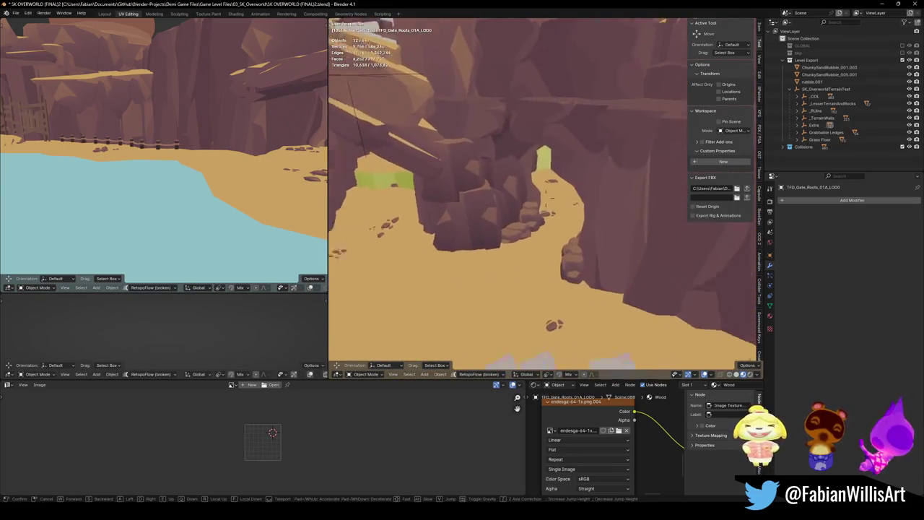
pyautogui.press('w')
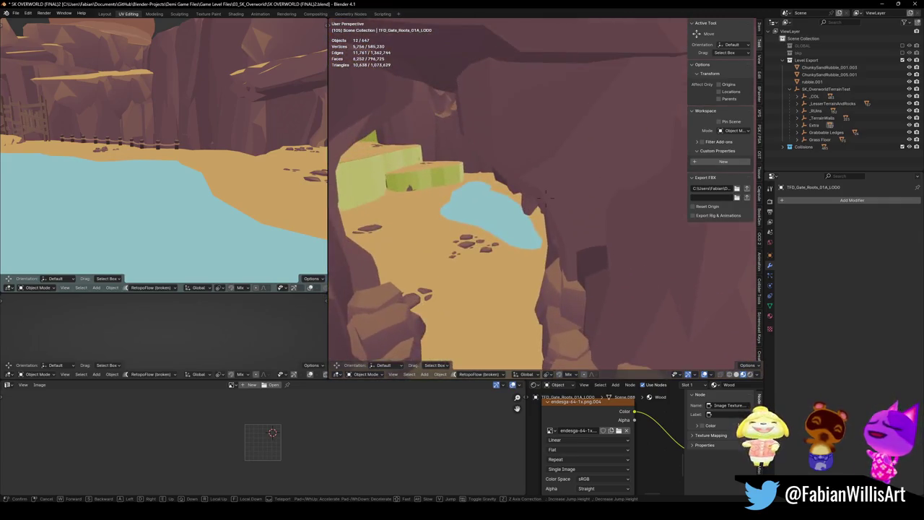
pyautogui.press('w')
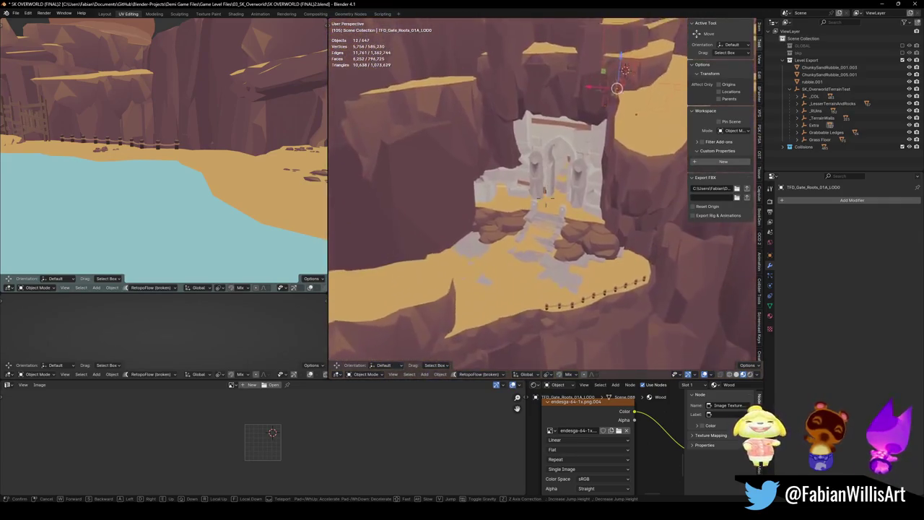
pyautogui.press('w')
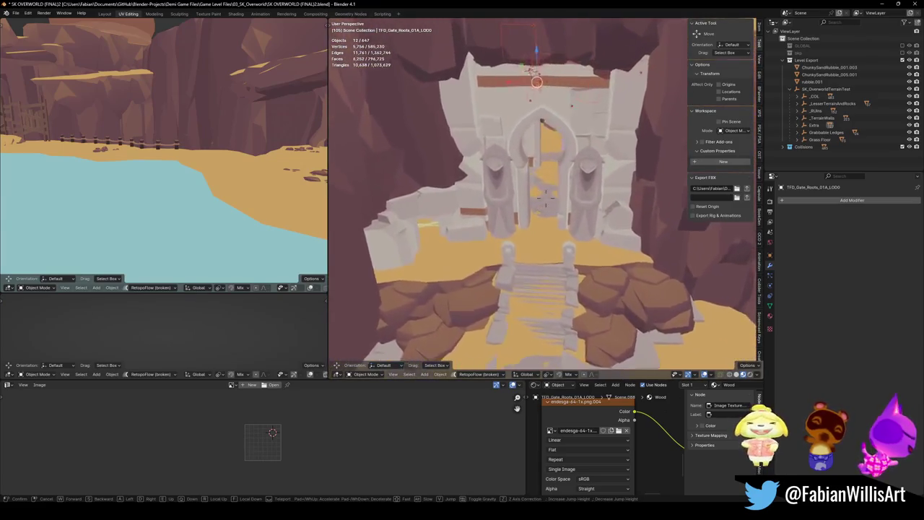
pyautogui.press('w')
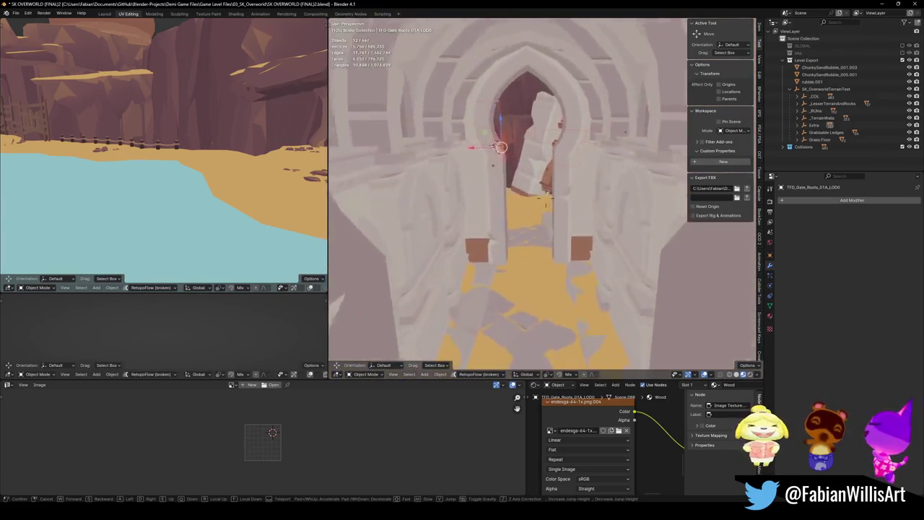
pyautogui.press('w')
pyautogui.press('w')
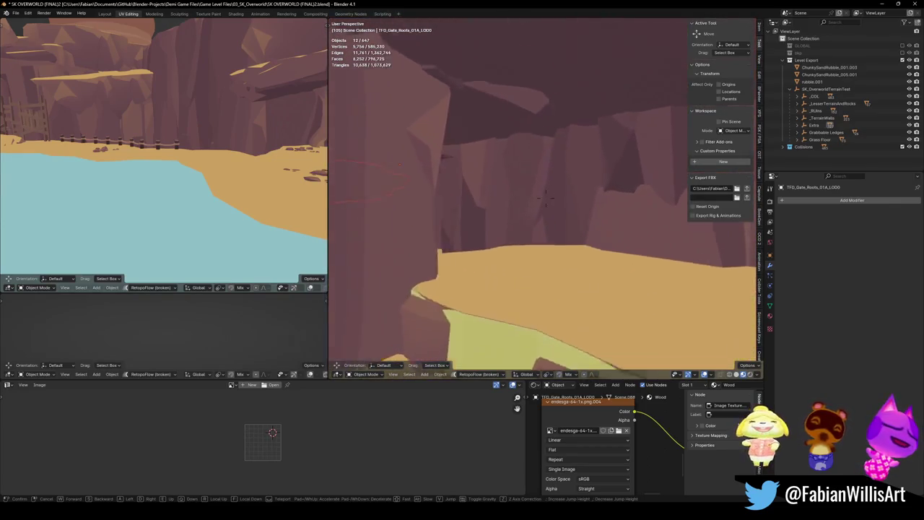
pyautogui.press('s')
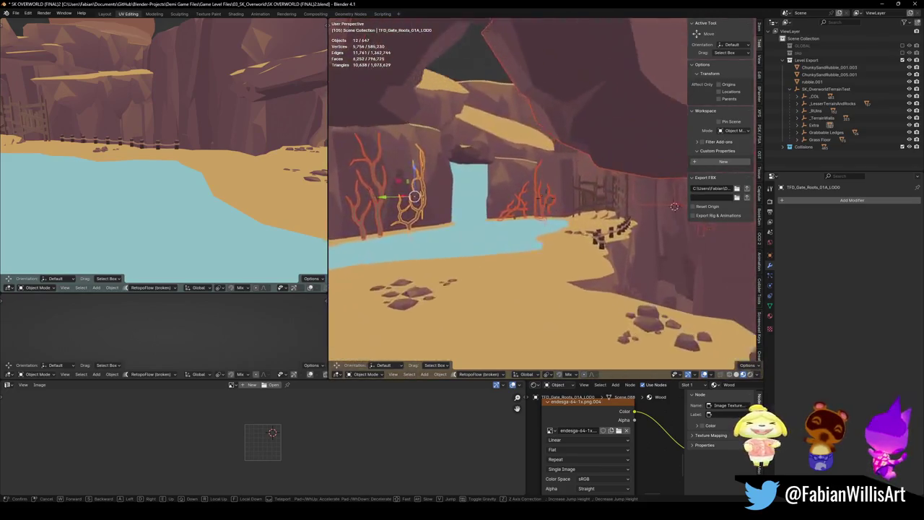
pyautogui.press('w')
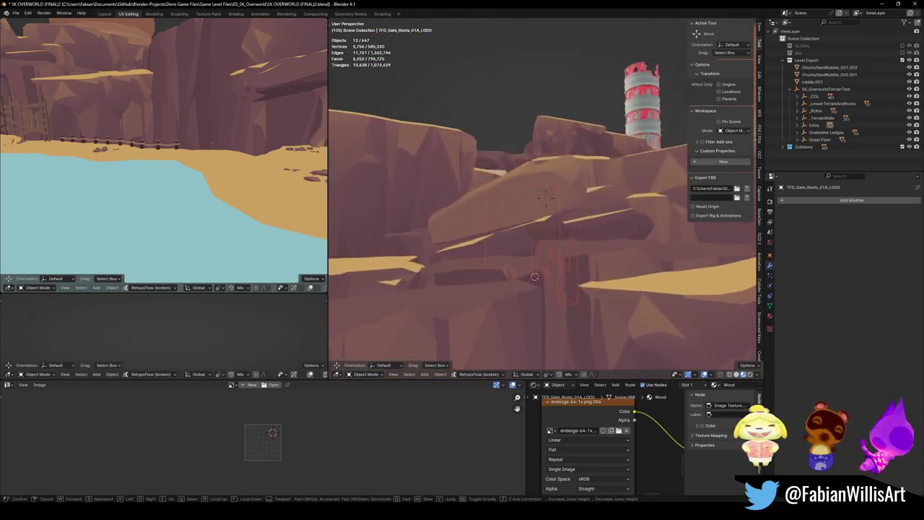
pyautogui.press('w')
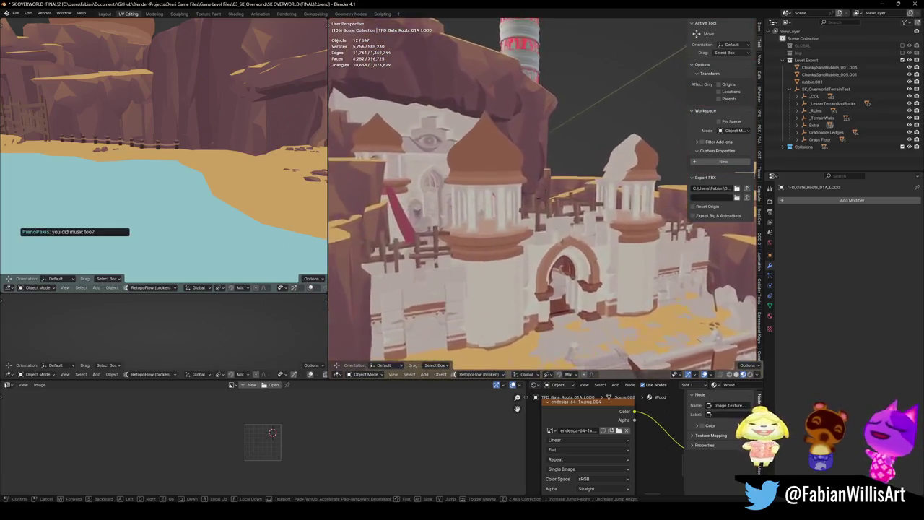
pyautogui.press('w')
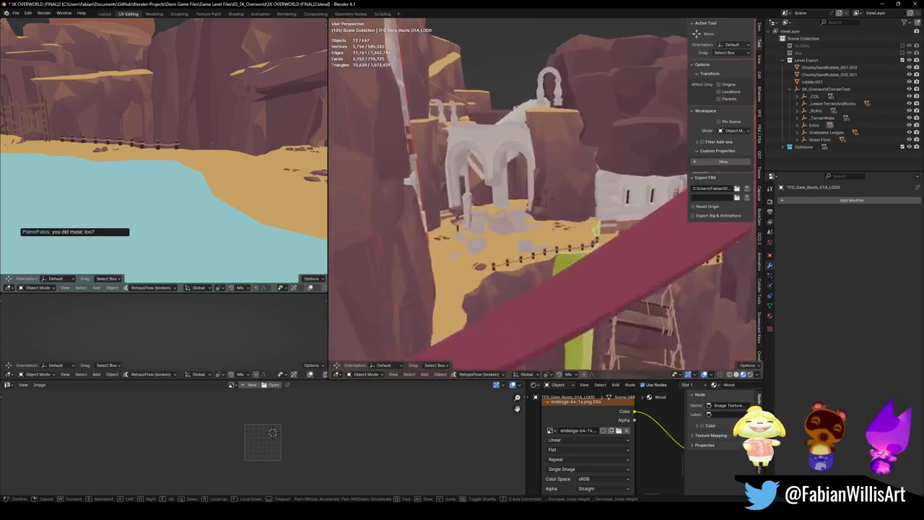
pyautogui.press('w')
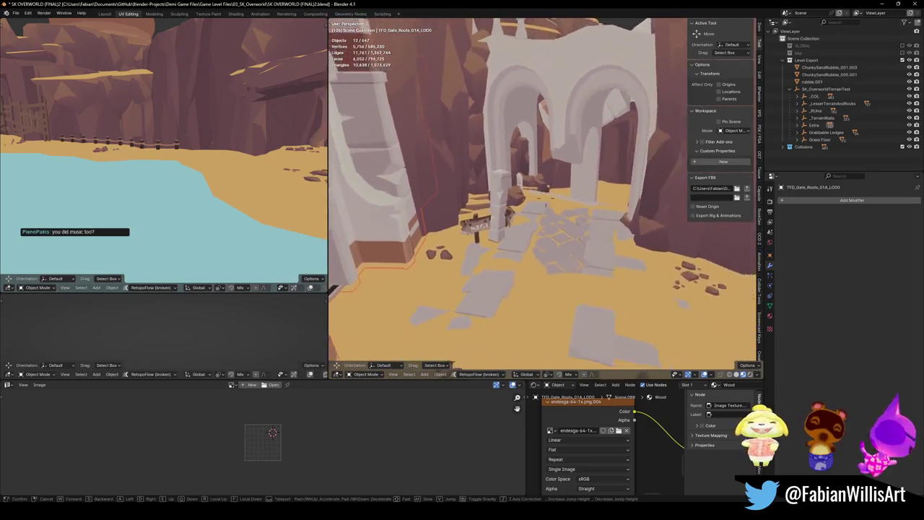
pyautogui.press('s')
pyautogui.click(547, 129)
# Select the SD_Floor_05.001 floor tiles and walk around the white wall and pillars
pyautogui.click(550, 250)
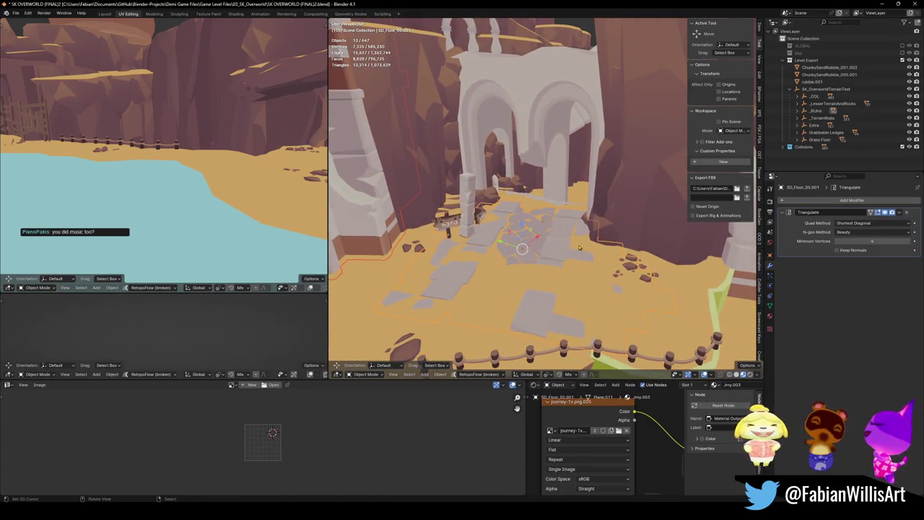
pyautogui.press('Tab')
pyautogui.press('Tab')
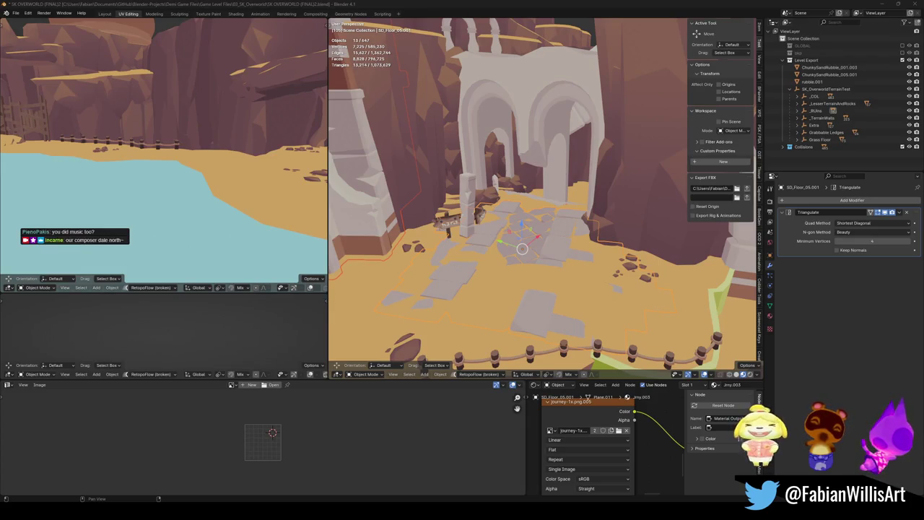
pyautogui.hotkey('shift', '`')
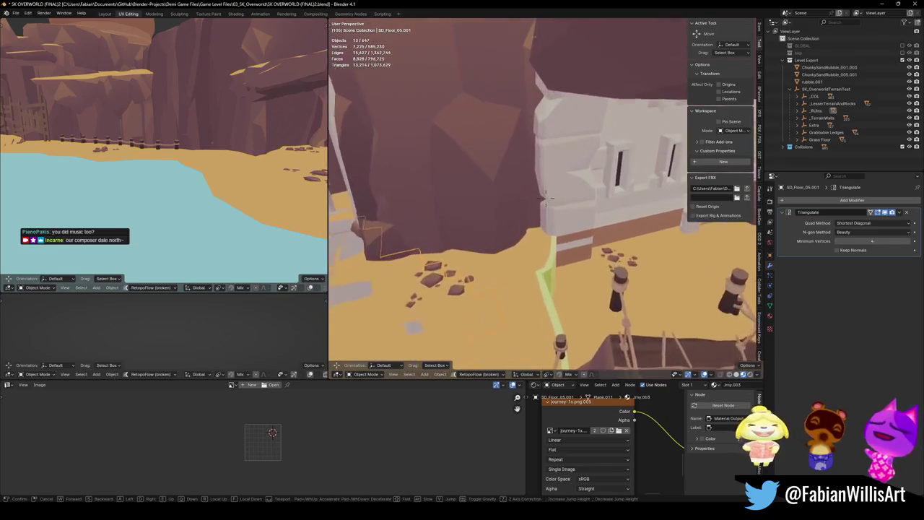
pyautogui.press('w')
pyautogui.press('s')
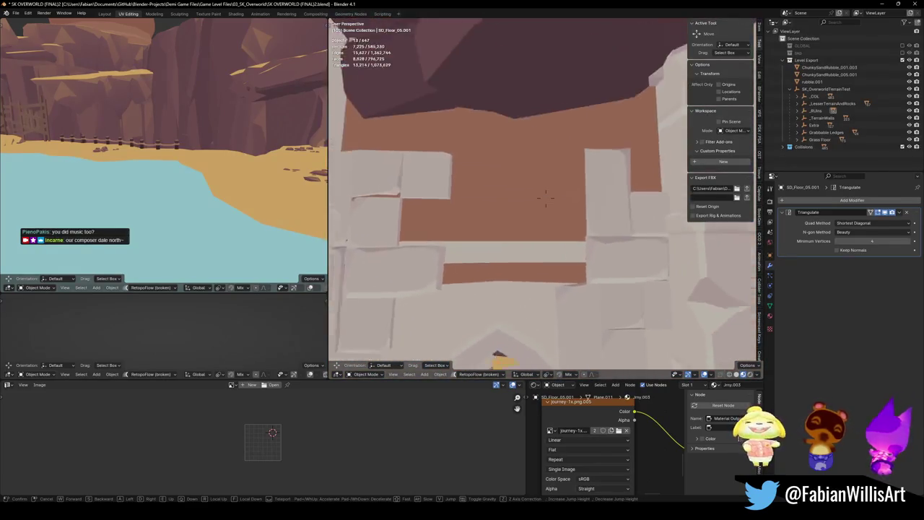
pyautogui.press('w')
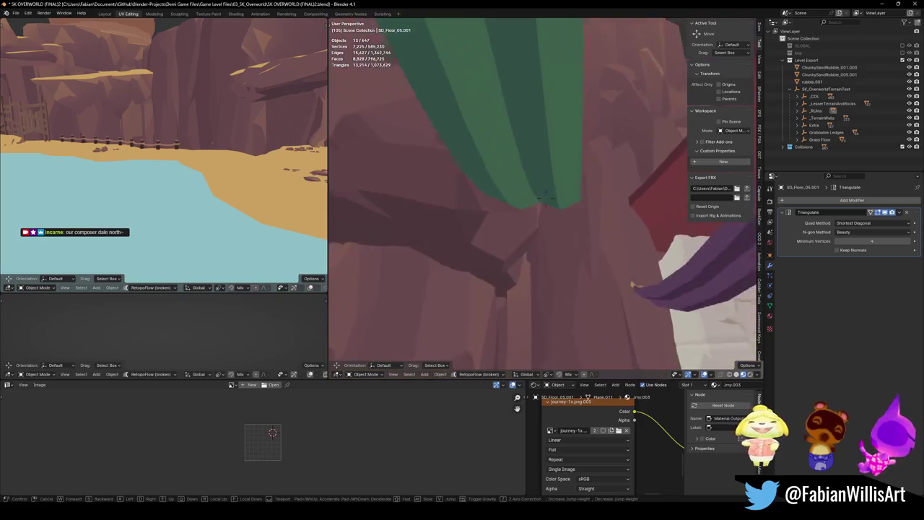
pyautogui.press('s')
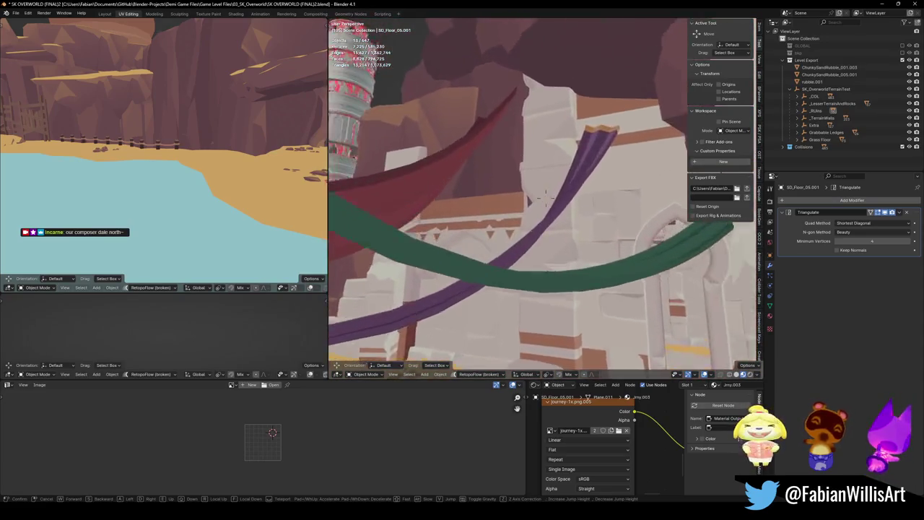
pyautogui.click(587, 199)
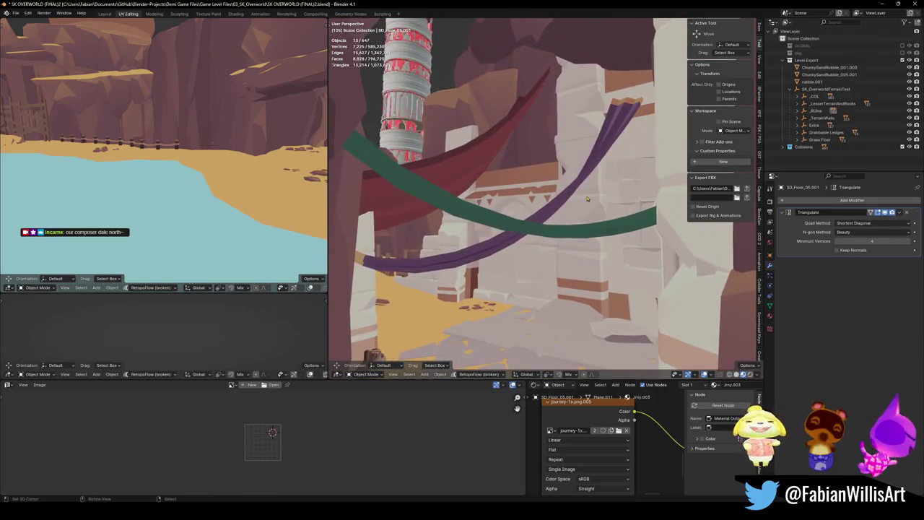
# Select the green hanging cloth and white rock while flying the view into the canyon
pyautogui.click(546, 215)
pyautogui.hotkey('shift', '`')
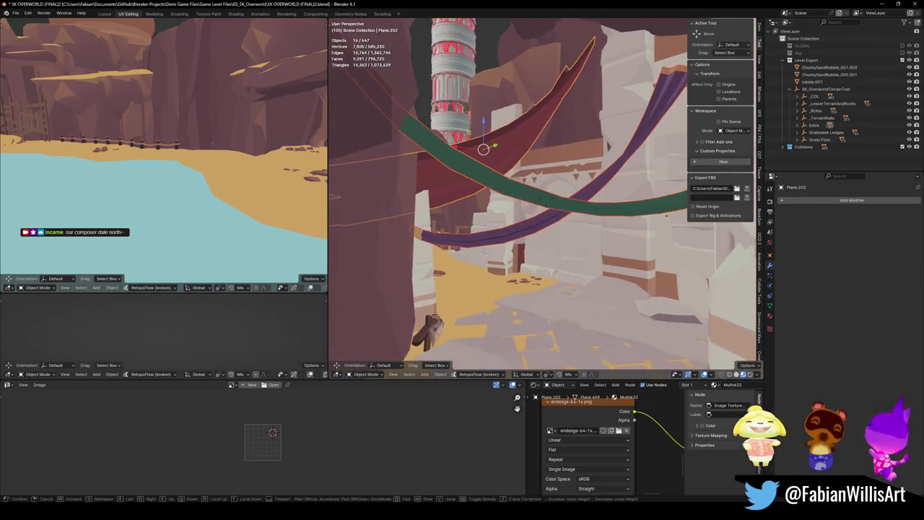
pyautogui.press('w')
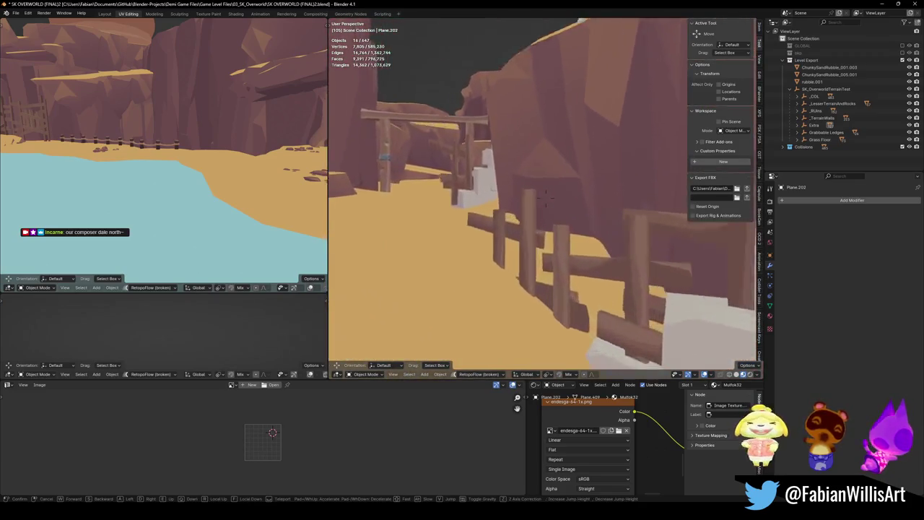
pyautogui.click(481, 176)
pyautogui.keyDown('shift'); pyautogui.click(579, 258); pyautogui.keyUp('shift')
pyautogui.hotkey('shift', '`')
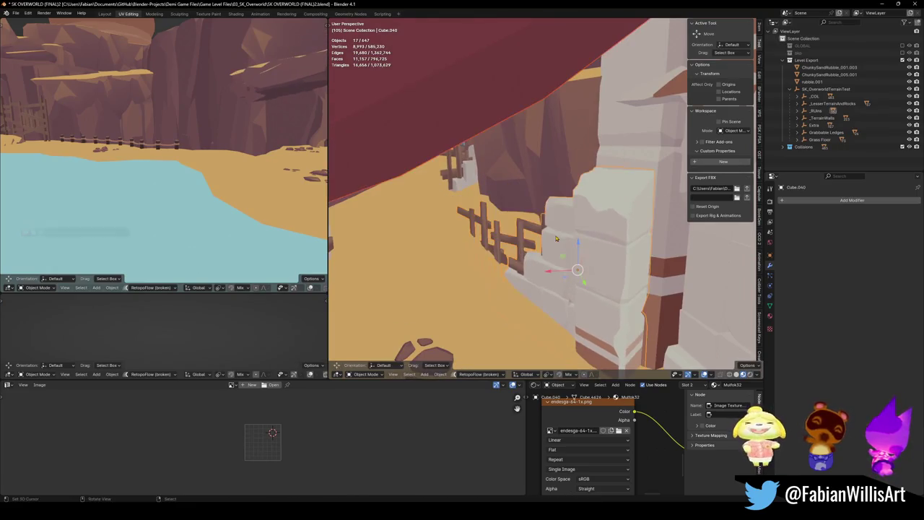
pyautogui.press('w')
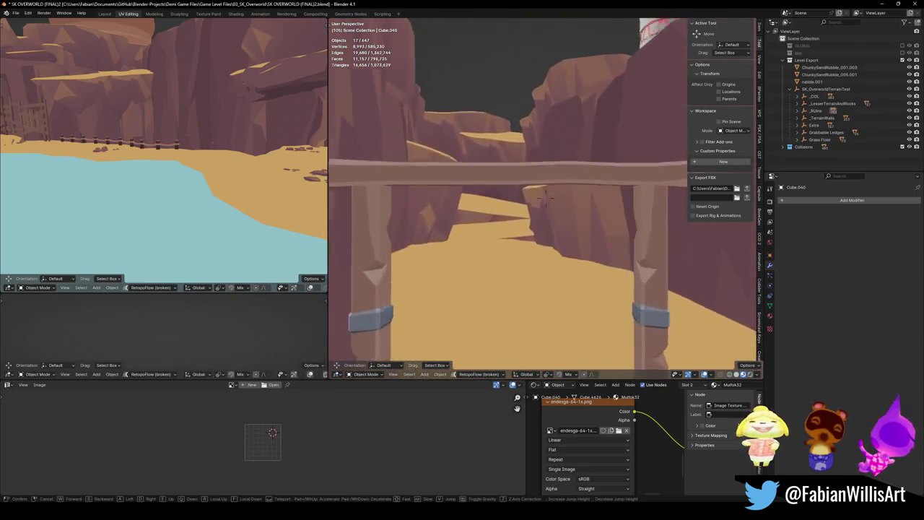
pyautogui.press('w')
pyautogui.press('w')
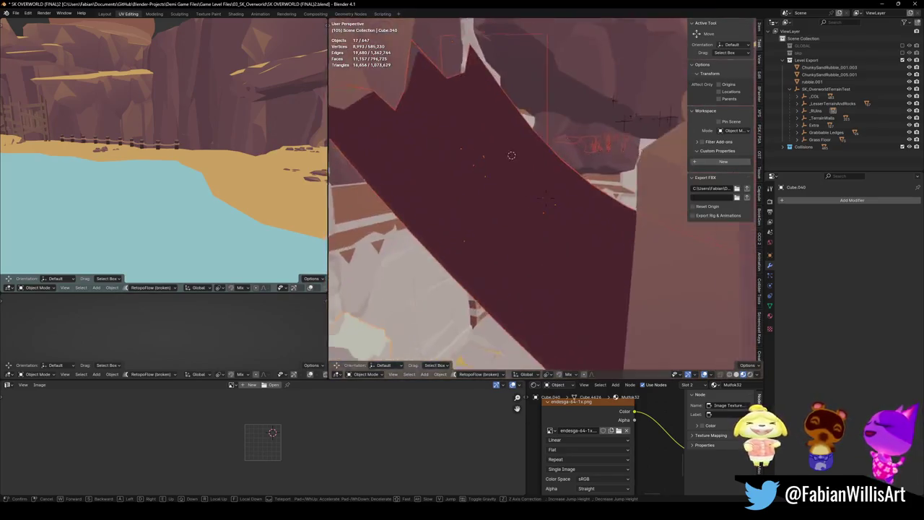
pyautogui.press('w')
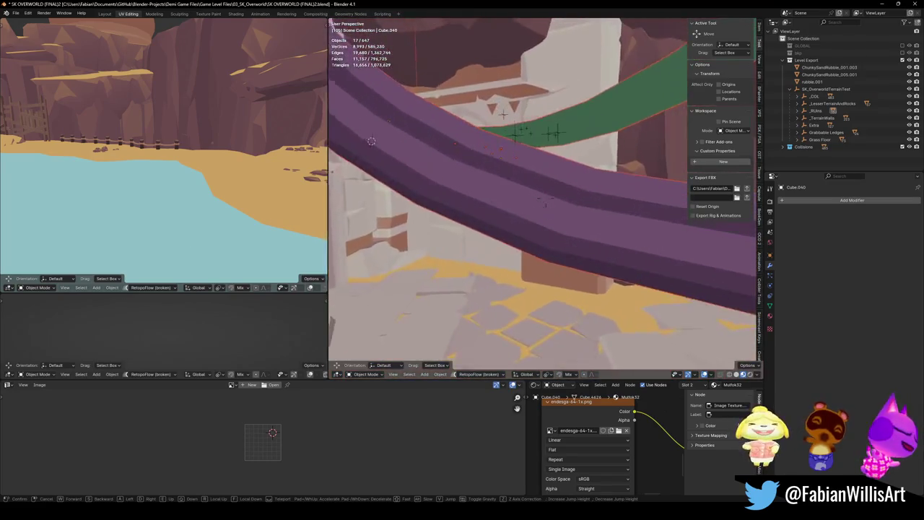
pyautogui.click(575, 234)
# Clear the 17 pieces' parent keeping transformation, and copy them
pyautogui.hotkey('alt', 'p')
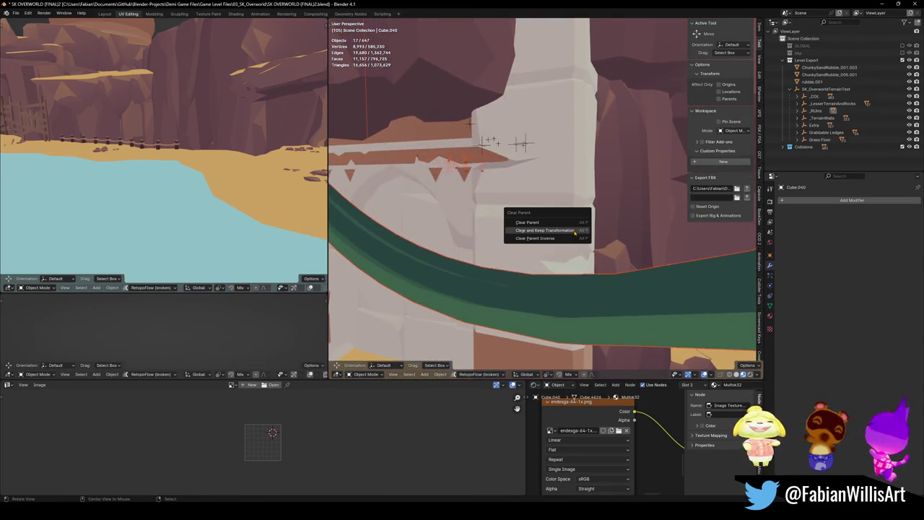
pyautogui.click(575, 232)
pyautogui.hotkey('ctrl', 'c')
pyautogui.click(575, 233)
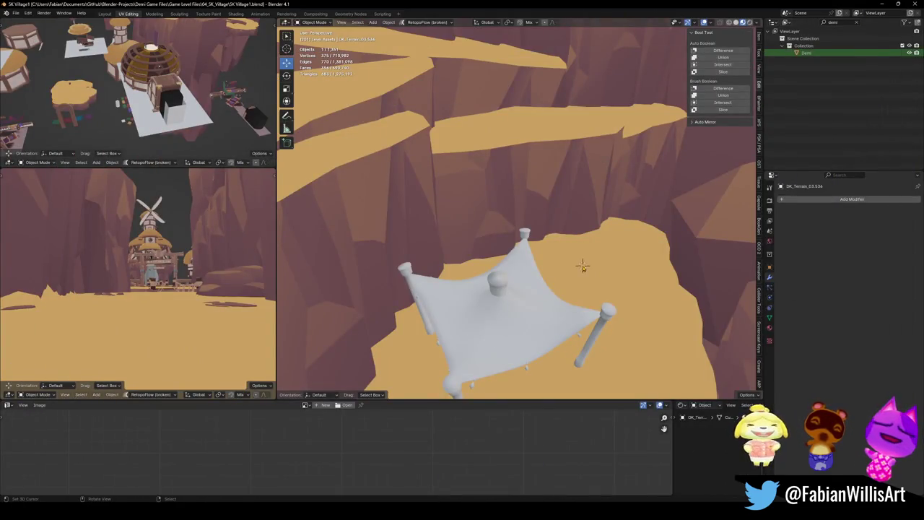
# Deselect everything in the village scene and save the village scene file
pyautogui.scroll(-8, 572, 276)
pyautogui.moveTo(572, 276); pyautogui.dragTo(571, 239, button='middle')
pyautogui.scroll(5, 486, 263)
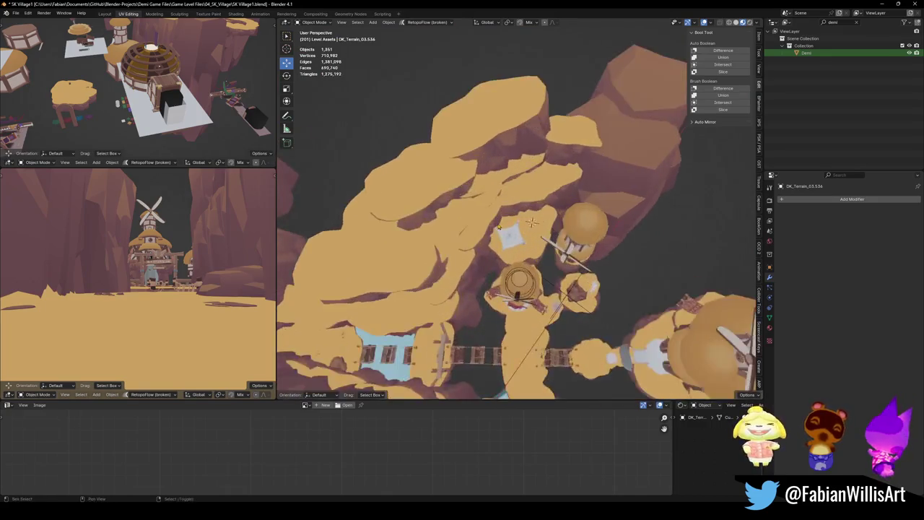
pyautogui.moveTo(486, 263); pyautogui.dragTo(486, 263, button='middle')
pyautogui.hotkey('alt', 'a')
pyautogui.hotkey('ctrl', 's')
# Paste the 17 copied ruin pieces and move them onto the cliffs with height locked
pyautogui.hotkey('ctrl', 'v')
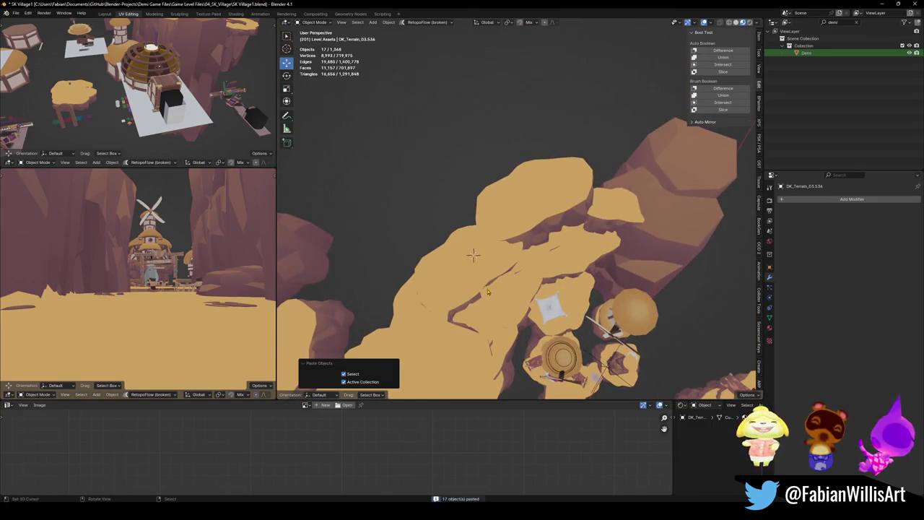
pyautogui.press('g')
pyautogui.click(473, 254)
pyautogui.moveTo(473, 255); pyautogui.dragTo(495, 233, button='middle')
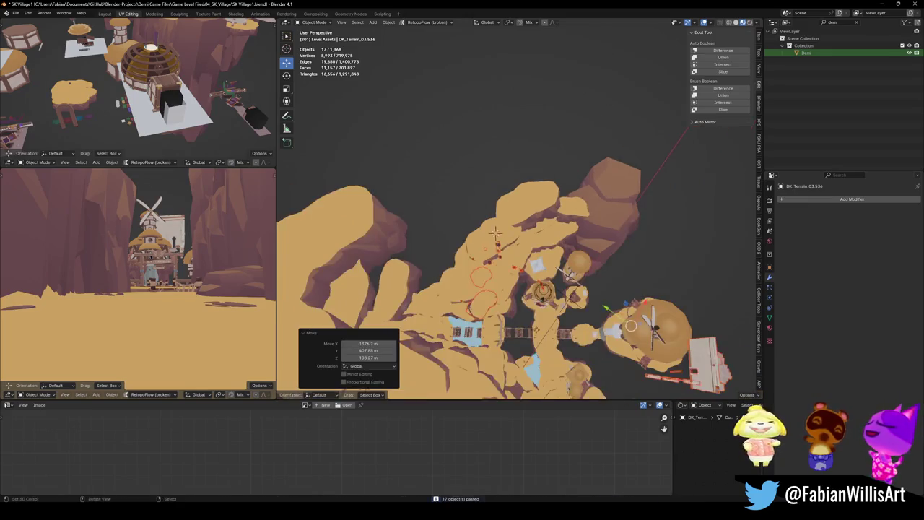
pyautogui.press('g')
pyautogui.hotkey('shift', 'z')
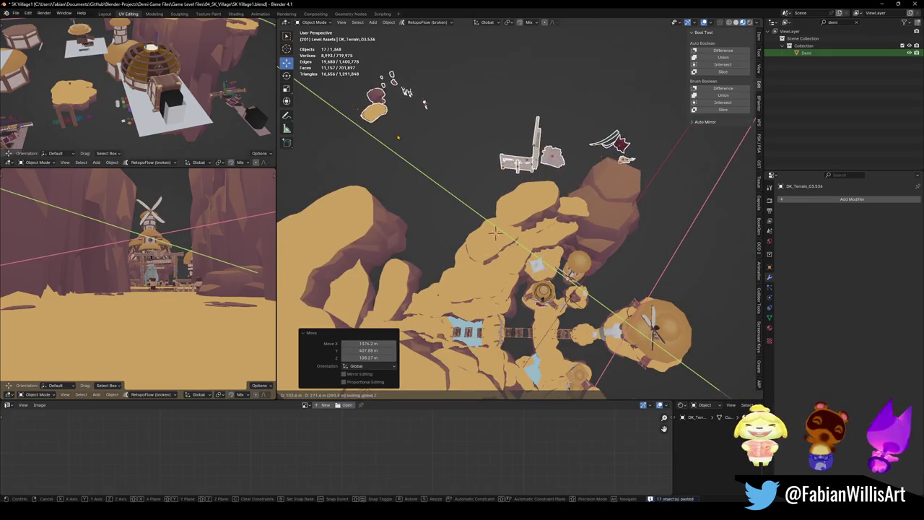
pyautogui.click(496, 233)
# Select stone wall Cube.805 and arch trim Plane.306, and start editing the arch trim mesh
pyautogui.scroll(3, 478, 251)
pyautogui.scroll(2, 478, 251)
pyautogui.keyDown('alt'); pyautogui.middleClick(478, 251); pyautogui.keyUp('alt')
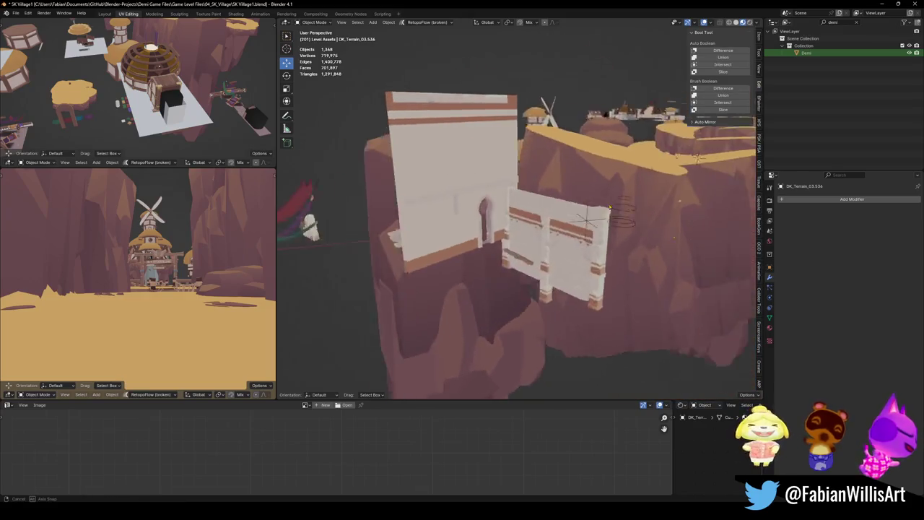
pyautogui.scroll(4, 520, 281)
pyautogui.click(568, 307)
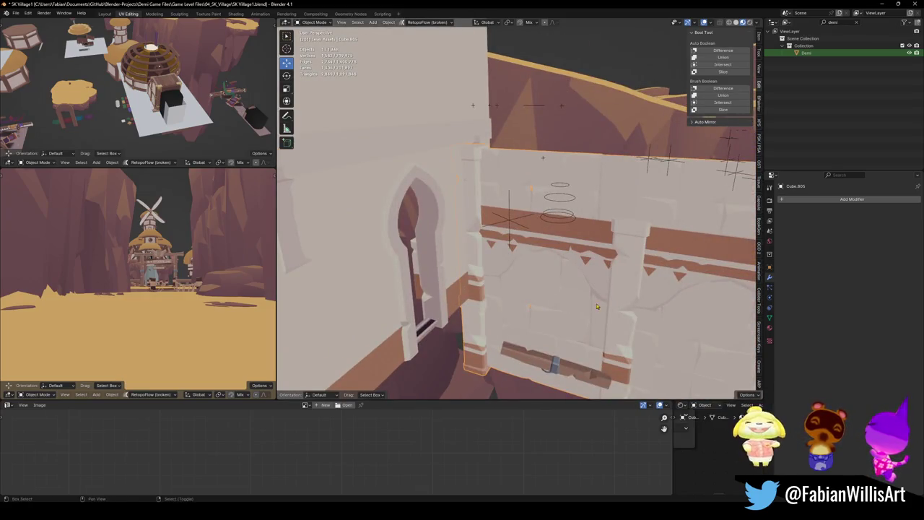
pyautogui.moveTo(596, 307); pyautogui.dragTo(495, 249, button='middle')
pyautogui.click(498, 260)
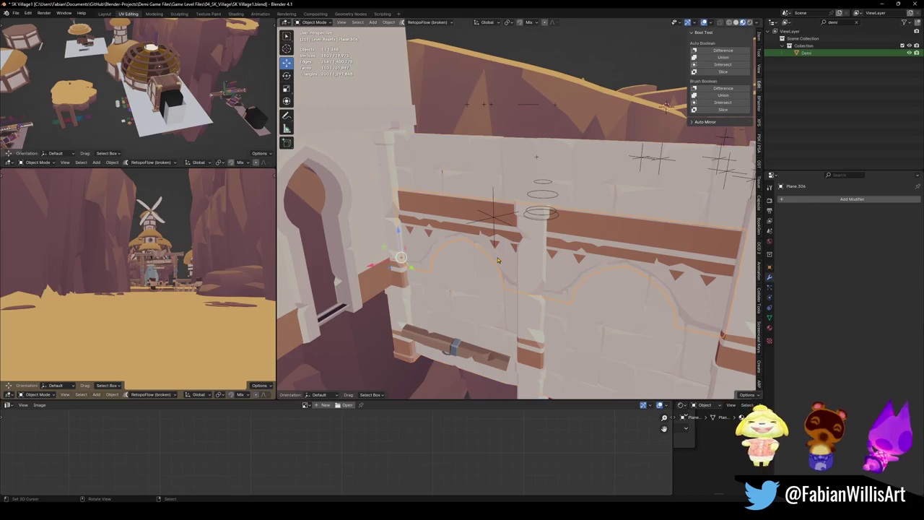
pyautogui.press('Tab')
# Delete the right arch trim and its two brown strips as linked faces
pyautogui.moveTo(530, 273)
pyautogui.mouseDown(button='middle')
pyautogui.moveTo(520, 260)
pyautogui.moveTo(529, 216)
pyautogui.mouseUp(button='middle')
pyautogui.scroll(3, 519, 260)
pyautogui.moveTo(529, 161); pyautogui.dragTo(528, 179, button='middle')
pyautogui.scroll(-2, 527, 179)
pyautogui.scroll(-2, 528, 179)
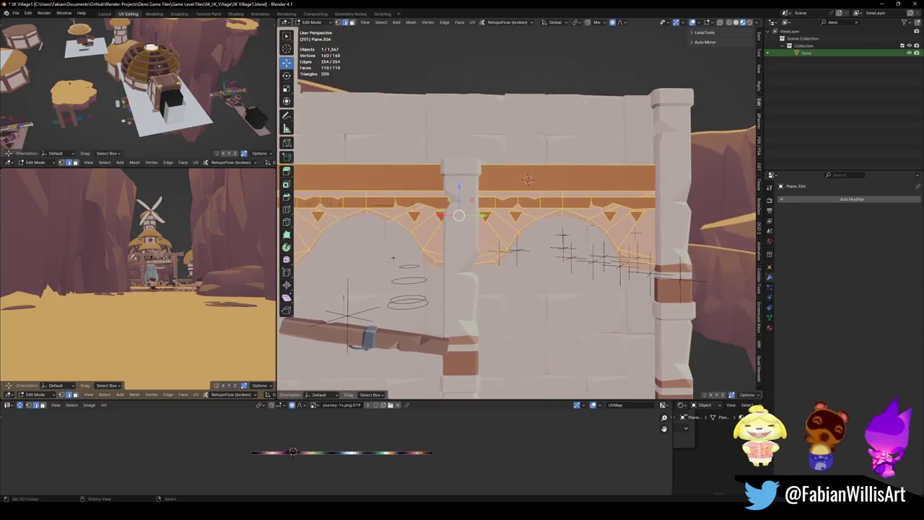
pyautogui.press('l')
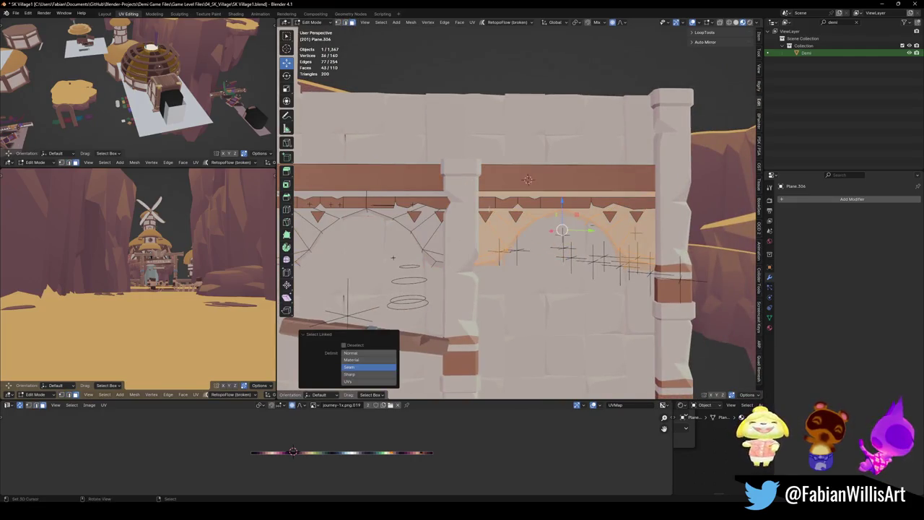
pyautogui.press('l')
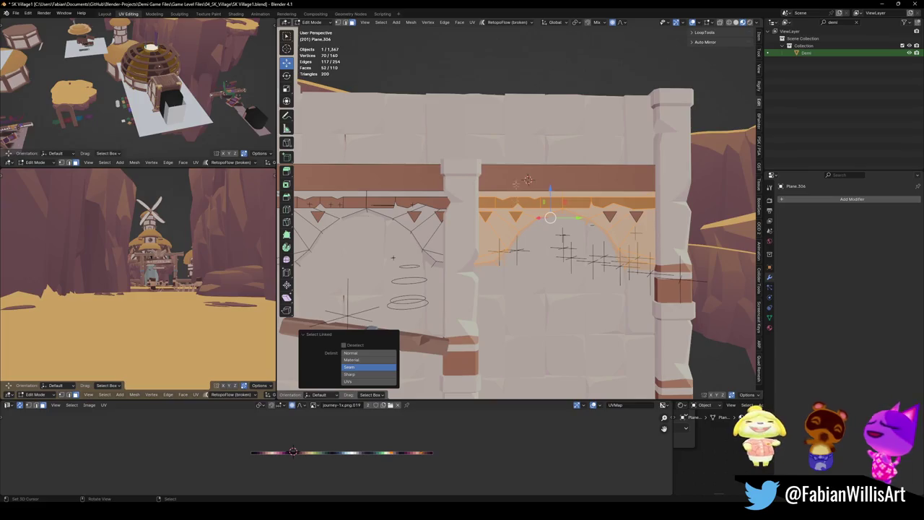
pyautogui.press('l')
pyautogui.press('x')
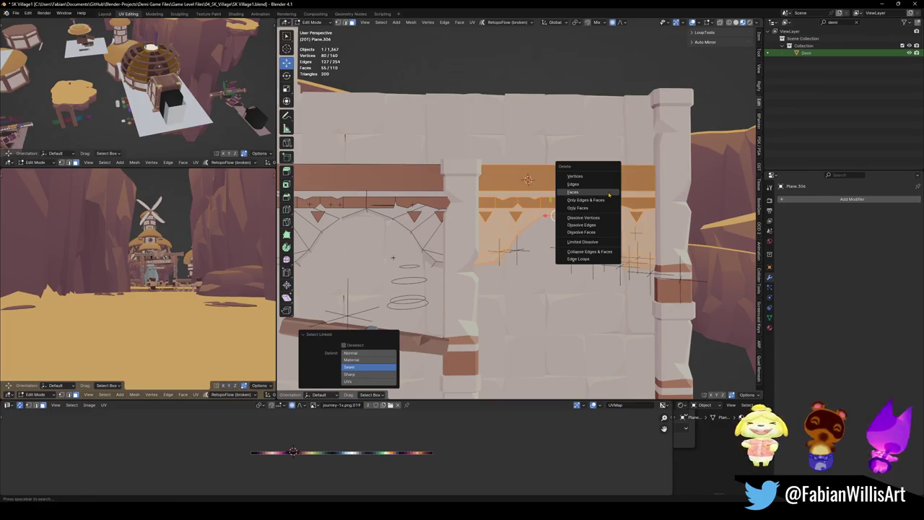
pyautogui.click(593, 194)
# On the stone wall mesh, delete a vertical column of linked faces
pyautogui.scroll(-3, 527, 179)
pyautogui.moveTo(527, 179); pyautogui.dragTo(535, 191, button='middle')
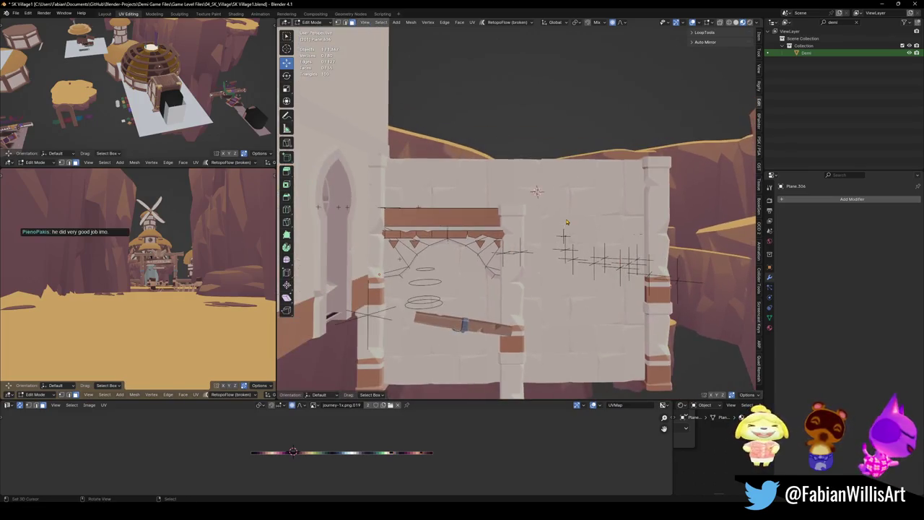
pyautogui.hotkey('alt', 'q')
pyautogui.scroll(3, 536, 191)
pyautogui.hotkey('alt', 'a')
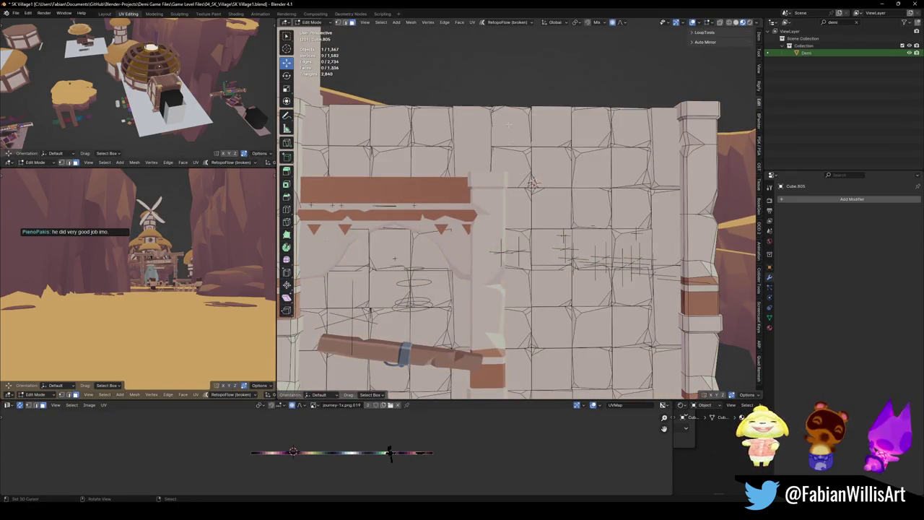
pyautogui.press('l')
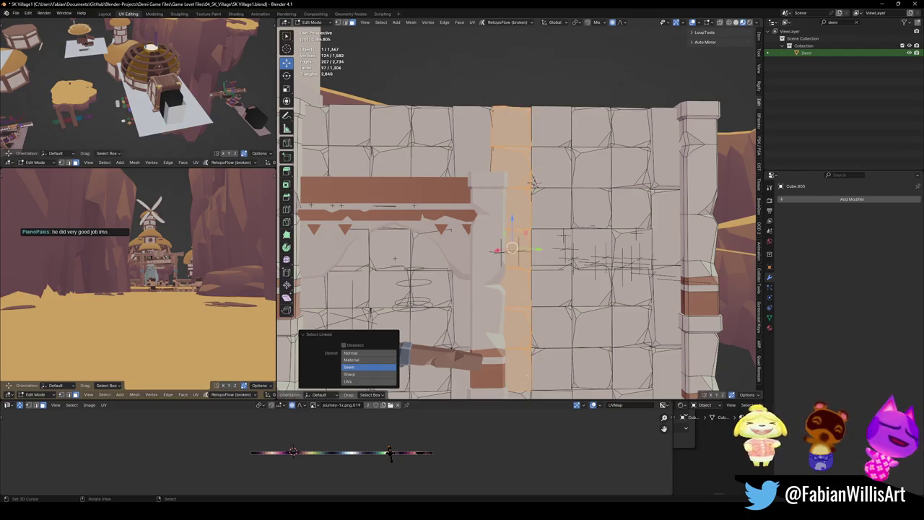
pyautogui.scroll(-2, 532, 181)
pyautogui.press('x')
pyautogui.click(534, 299)
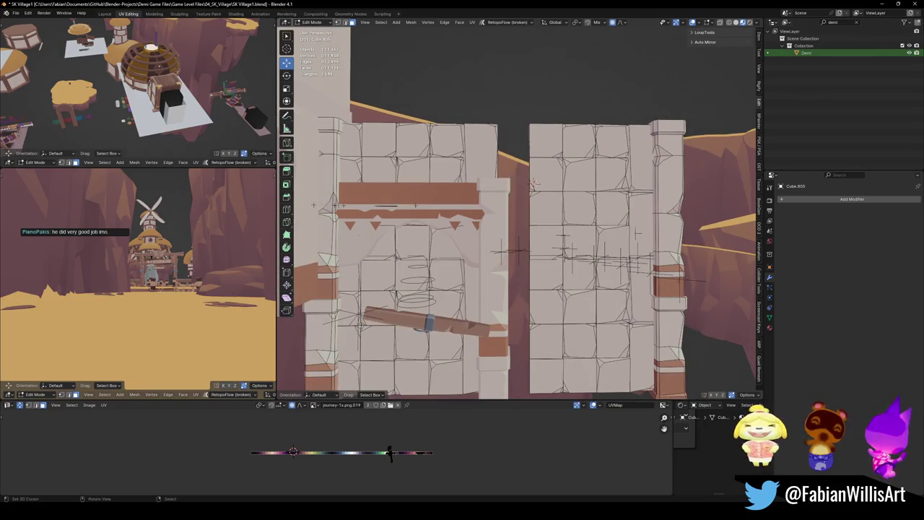
# Box-select the right-hand wall section in vertex mode, delete it, and return to Object Mode
pyautogui.press('1')
pyautogui.scroll(-2, 523, 130)
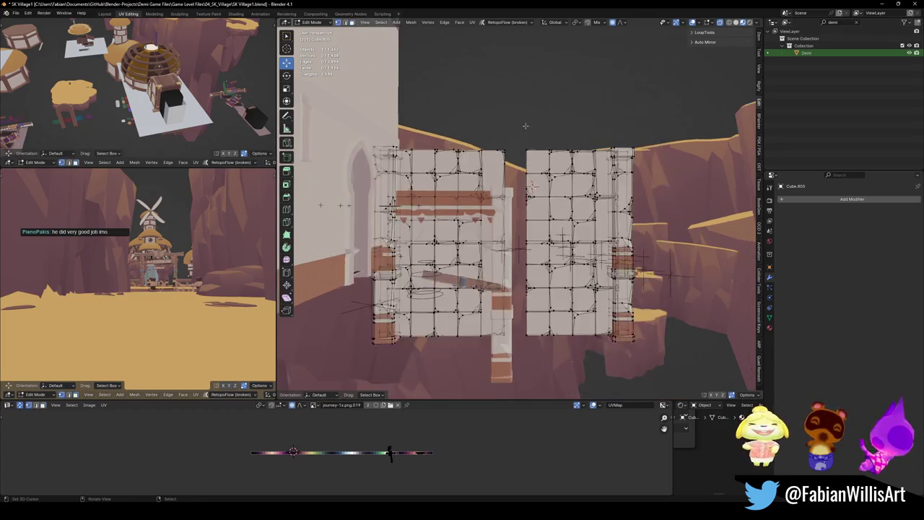
pyautogui.moveTo(517, 130); pyautogui.dragTo(645, 354)
pyautogui.press('x')
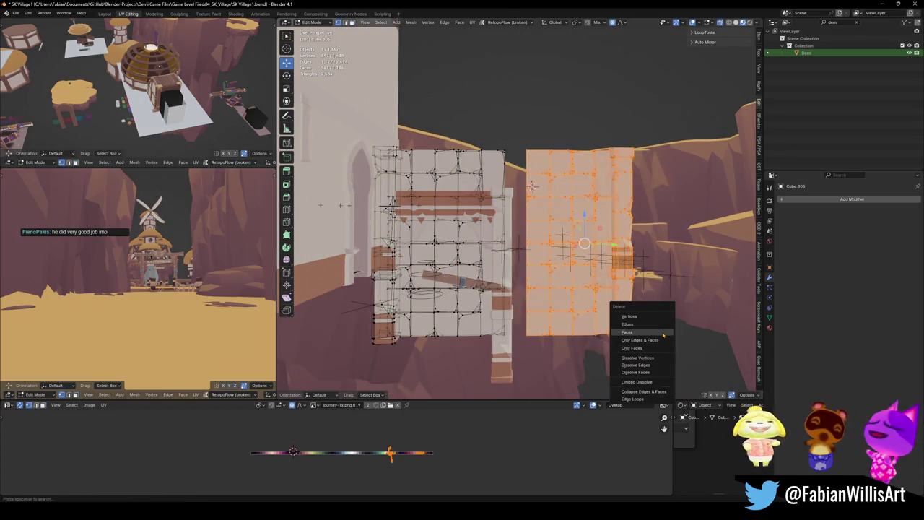
pyautogui.click(635, 339)
pyautogui.press('Tab')
# Deselect the wall and select the right-hand pillar
pyautogui.scroll(3, 533, 184)
pyautogui.hotkey('alt', 'a')
pyautogui.moveTo(500, 238)
pyautogui.mouseDown(button='middle')
pyautogui.moveTo(545, 249)
pyautogui.moveTo(581, 220)
pyautogui.mouseUp(button='middle')
pyautogui.click(548, 251)
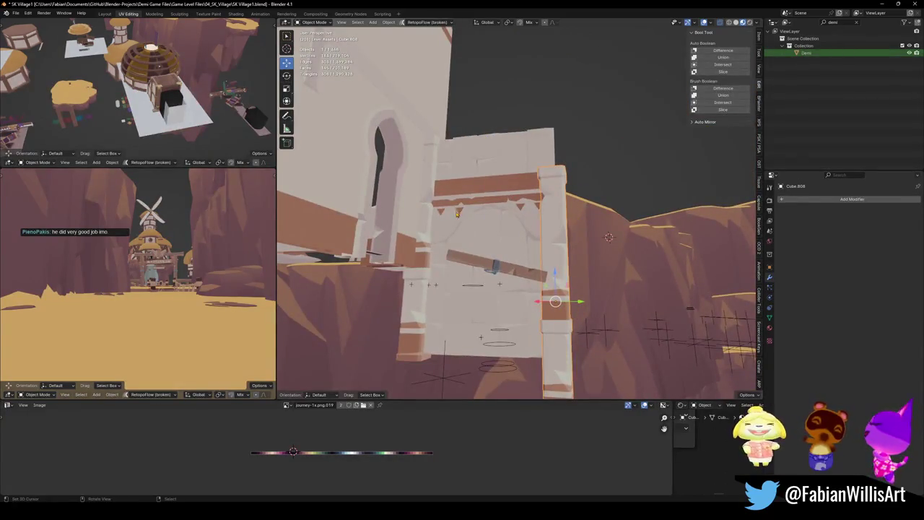
# Reset the wooden plank's rotation, leaving its position unchanged
pyautogui.click(498, 268)
pyautogui.hotkey('alt', 'r')
pyautogui.moveTo(498, 269); pyautogui.dragTo(459, 270, button='middle')
pyautogui.press('g')
pyautogui.hotkey('shift', 'z')
pyautogui.press('Escape')
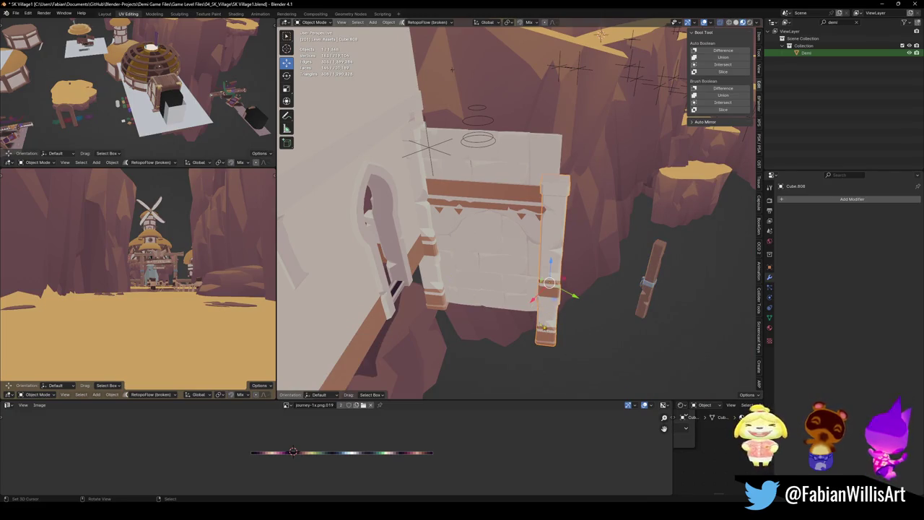
# Move the right pillar straight down deeper into the ground
pyautogui.moveTo(552, 327); pyautogui.dragTo(556, 262, button='middle')
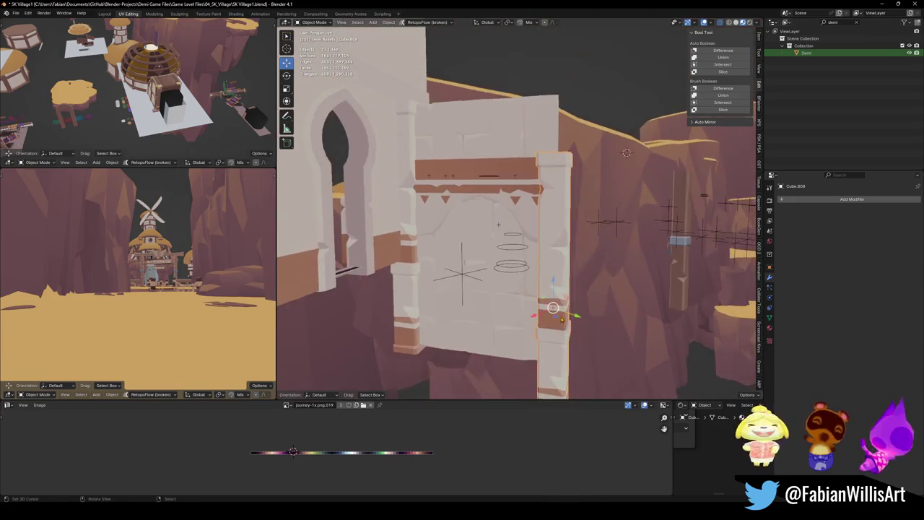
pyautogui.press('g')
pyautogui.press('z')
pyautogui.click(408, 324)
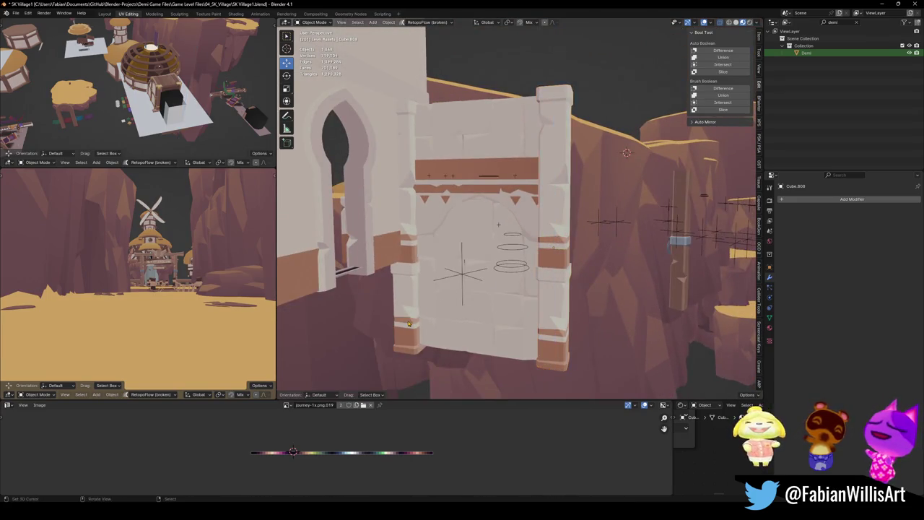
# Reselect the right pillar Cube.808 and start editing its mesh
pyautogui.click(489, 302)
pyautogui.click(557, 317)
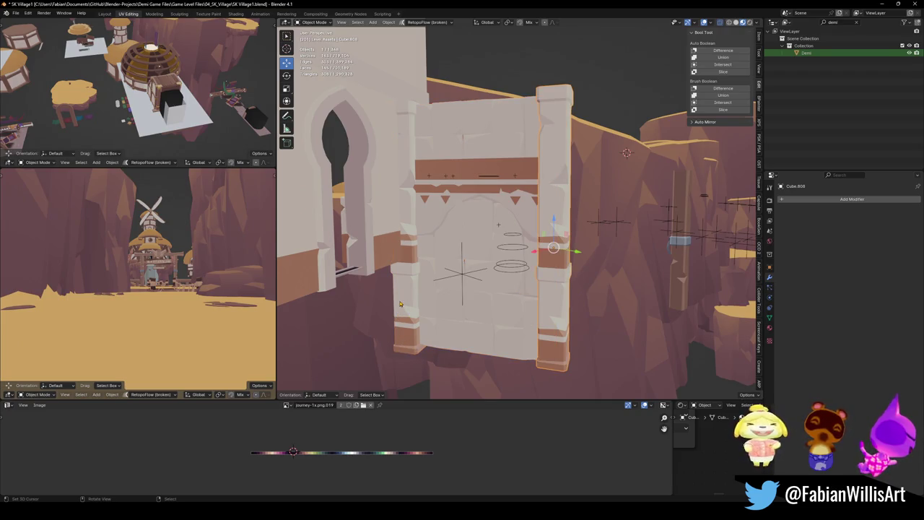
pyautogui.moveTo(399, 306)
pyautogui.mouseDown(button='middle')
pyautogui.moveTo(490, 280)
pyautogui.moveTo(488, 269)
pyautogui.mouseUp(button='middle')
pyautogui.press('Tab')
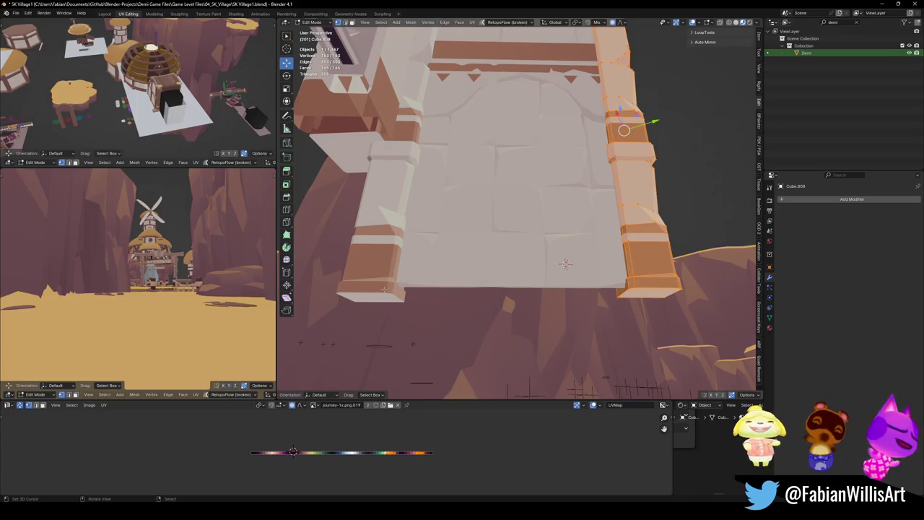
# Move the pillar's selected faces slightly down along Z
pyautogui.press('g')
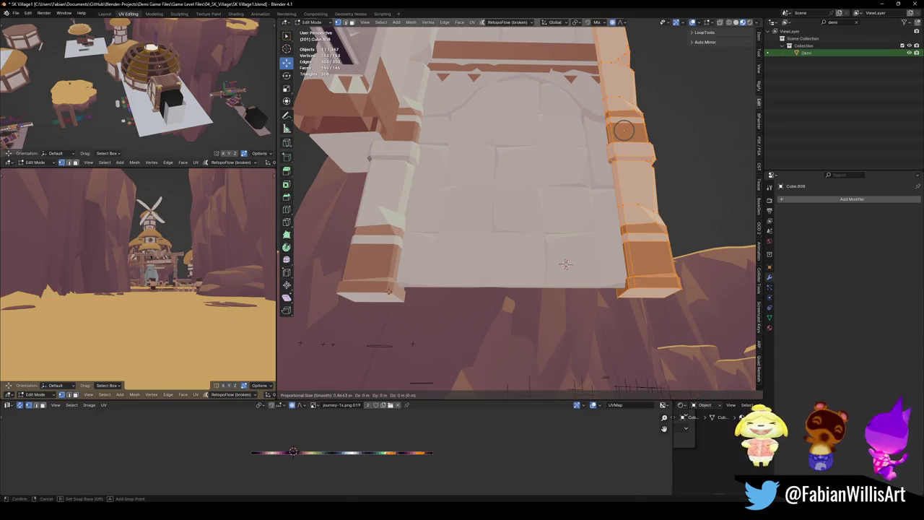
pyautogui.press('z')
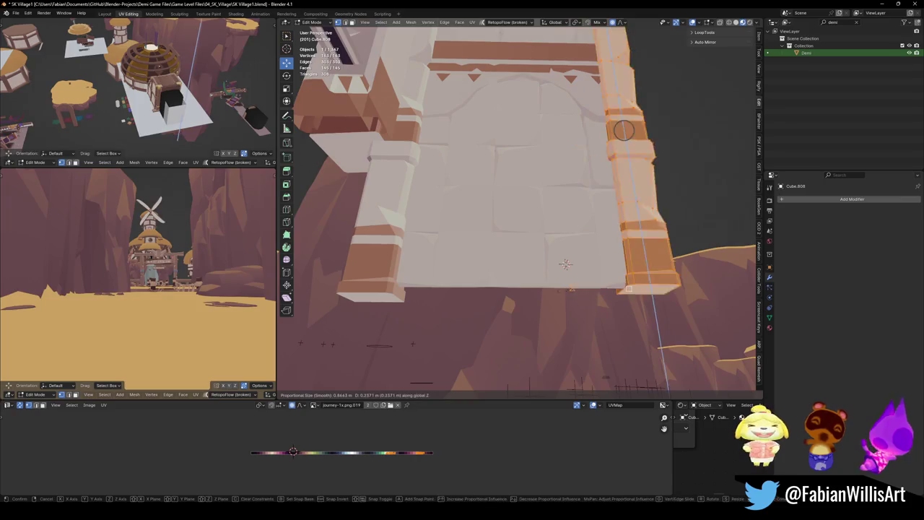
pyautogui.press('Escape')
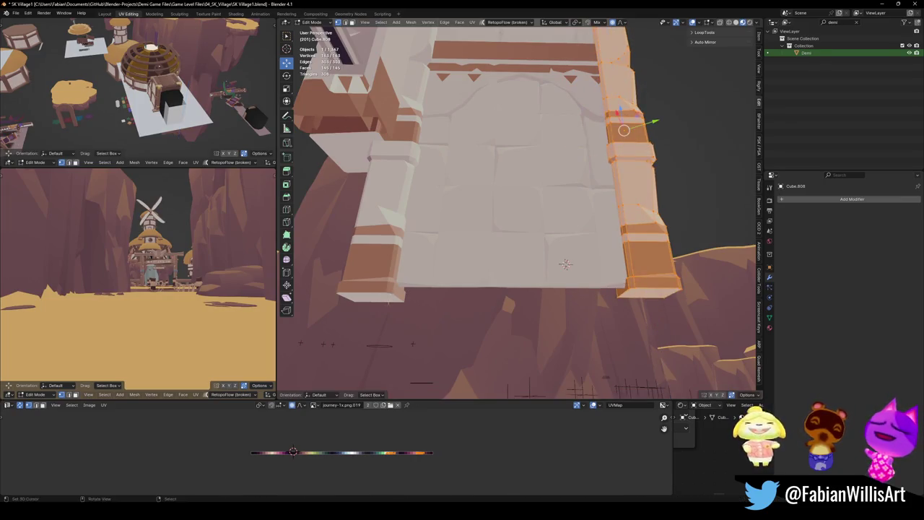
pyautogui.moveTo(565, 265)
pyautogui.mouseDown(button='middle')
pyautogui.moveTo(419, 300)
pyautogui.moveTo(682, 87)
pyautogui.moveTo(638, 130)
pyautogui.moveTo(553, 294)
pyautogui.moveTo(552, 165)
pyautogui.mouseUp(button='middle')
pyautogui.press('g')
pyautogui.press('z')
pyautogui.click(422, 318)
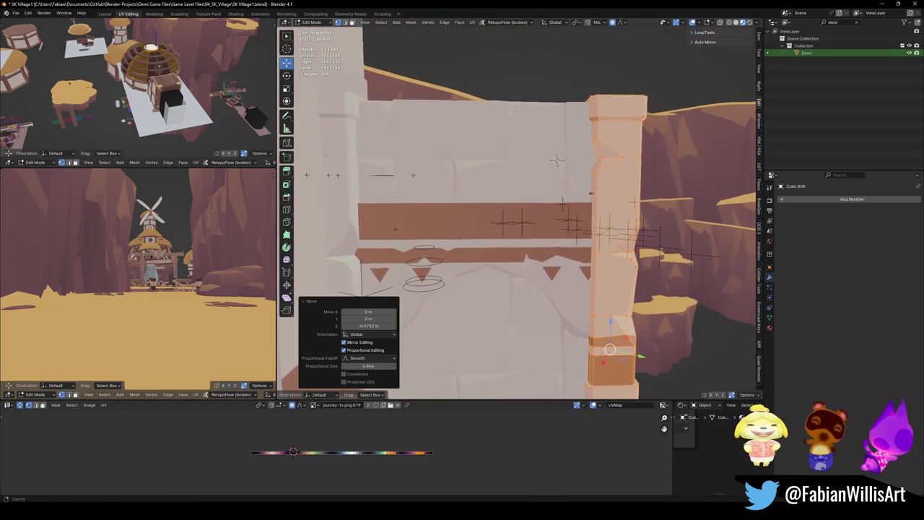
# Clear the pillar's face selection and switch to face select mode
pyautogui.scroll(2, 553, 164)
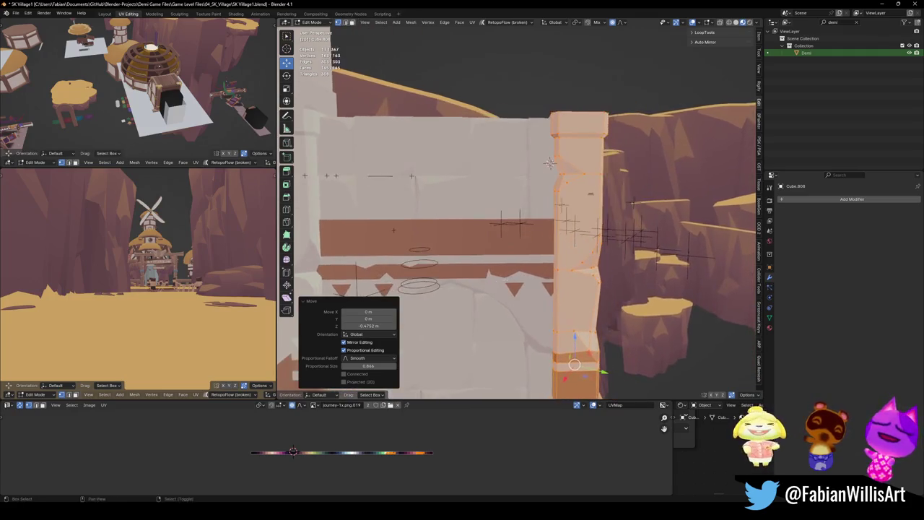
pyautogui.moveTo(552, 165); pyautogui.dragTo(600, 190, button='middle')
pyautogui.click(601, 189)
pyautogui.press('a')
pyautogui.hotkey('alt', 'a')
pyautogui.press('3')
pyautogui.press('a')
pyautogui.hotkey('alt', 'a')
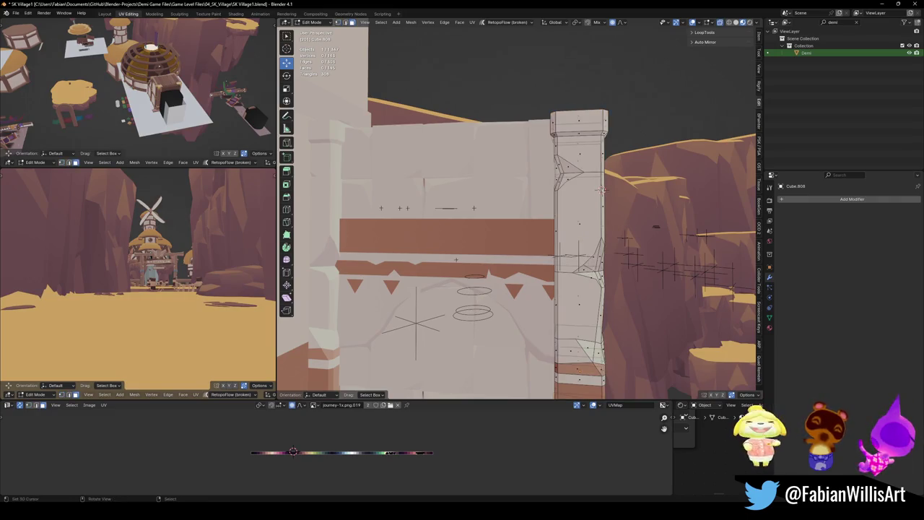
pyautogui.press('a')
pyautogui.hotkey('alt', 'a')
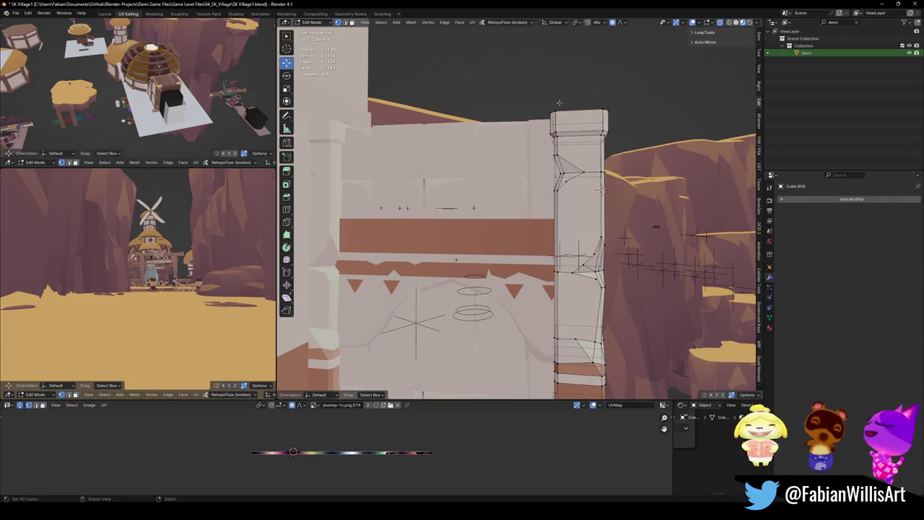
# Lower the pillar's top faces 3.36 m along Z, then box-select its upper faces
pyautogui.moveTo(480, 75); pyautogui.dragTo(691, 209)
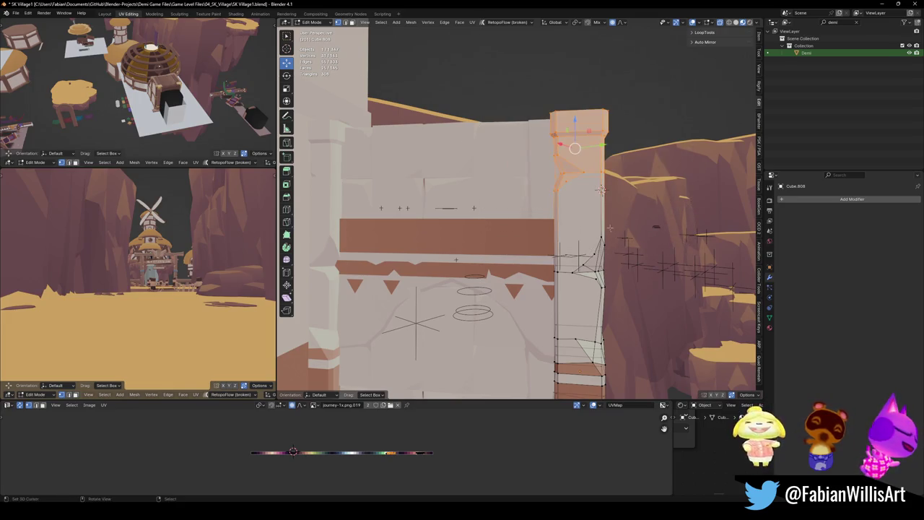
pyautogui.press('g')
pyautogui.press('z')
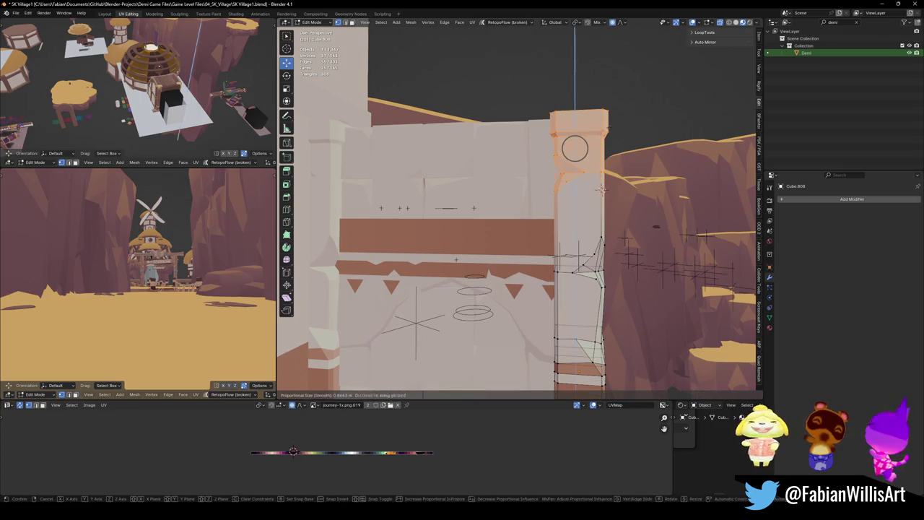
pyautogui.press('Escape')
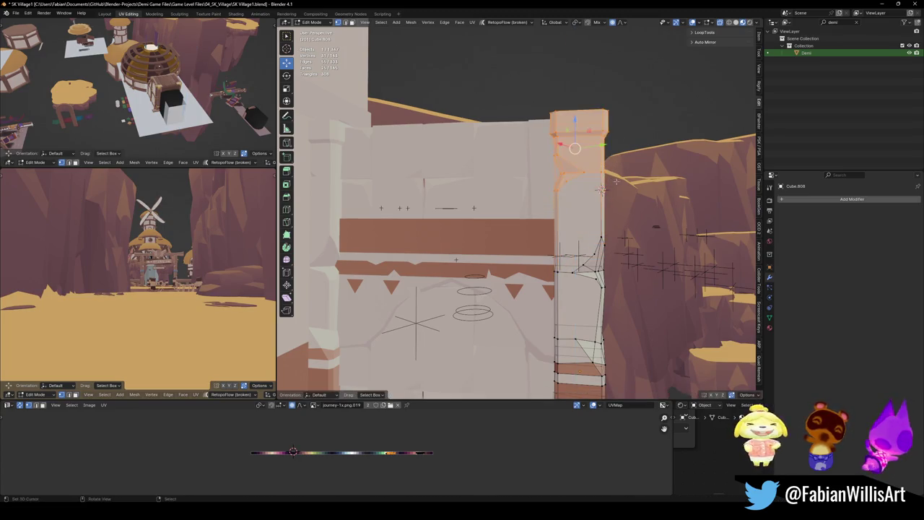
pyautogui.press('g')
pyautogui.press('z')
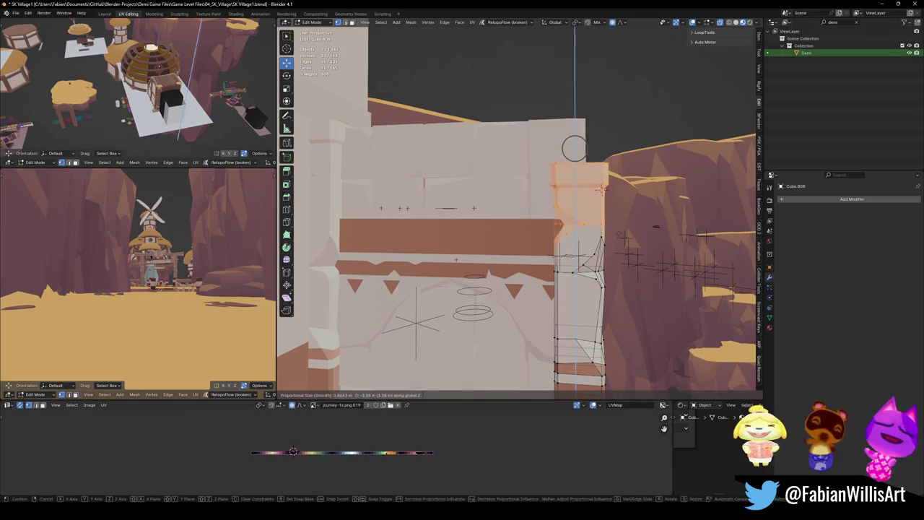
pyautogui.click(512, 132)
pyautogui.press('b')
pyautogui.moveTo(512, 132); pyautogui.dragTo(650, 299)
# Lower the selected upper pillar faces further along Z and return to Object Mode
pyautogui.press('g')
pyautogui.press('z')
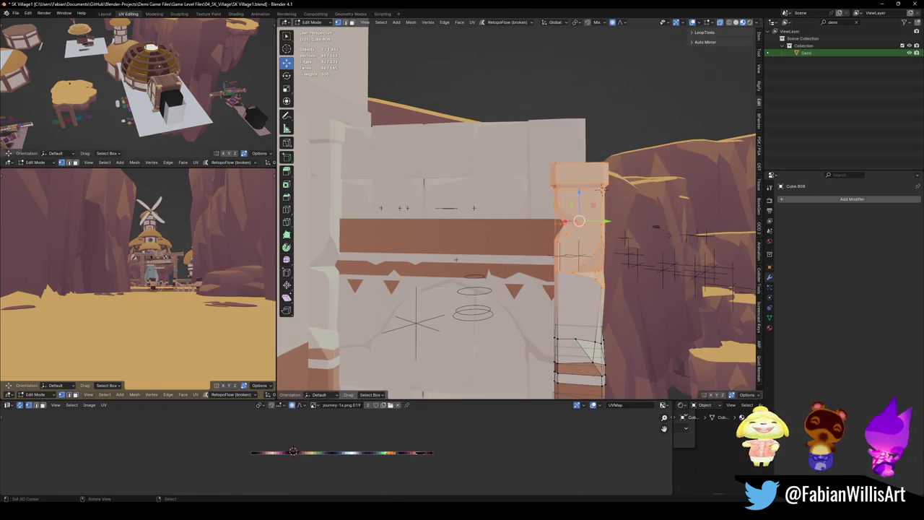
pyautogui.click(579, 221)
pyautogui.press('Tab')
# Delete the door wall's linked top-right patch of faces
pyautogui.moveTo(579, 221)
pyautogui.mouseDown(button='middle')
pyautogui.moveTo(406, 239)
pyautogui.moveTo(536, 236)
pyautogui.mouseUp(button='middle')
pyautogui.click(415, 244)
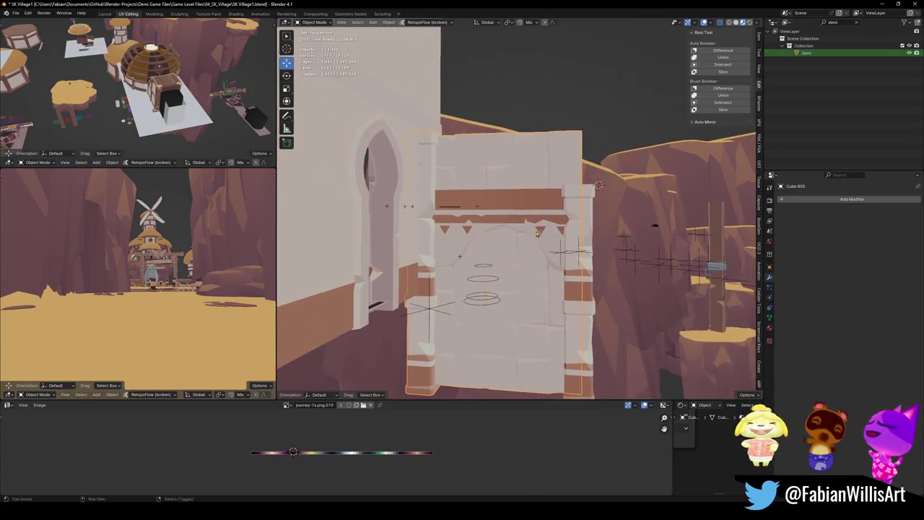
pyautogui.moveTo(554, 159); pyautogui.dragTo(577, 187, button='middle')
pyautogui.press('Tab')
pyautogui.scroll(3, 577, 188)
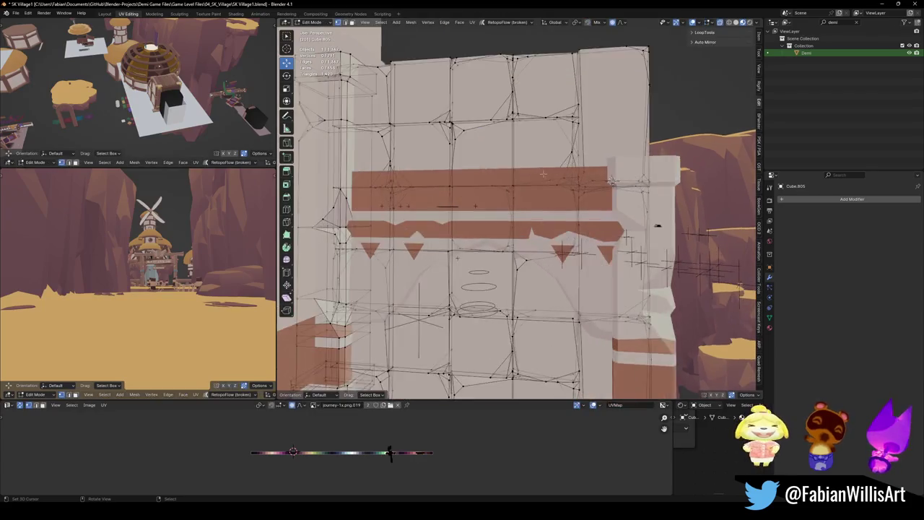
pyautogui.scroll(-3, 562, 241)
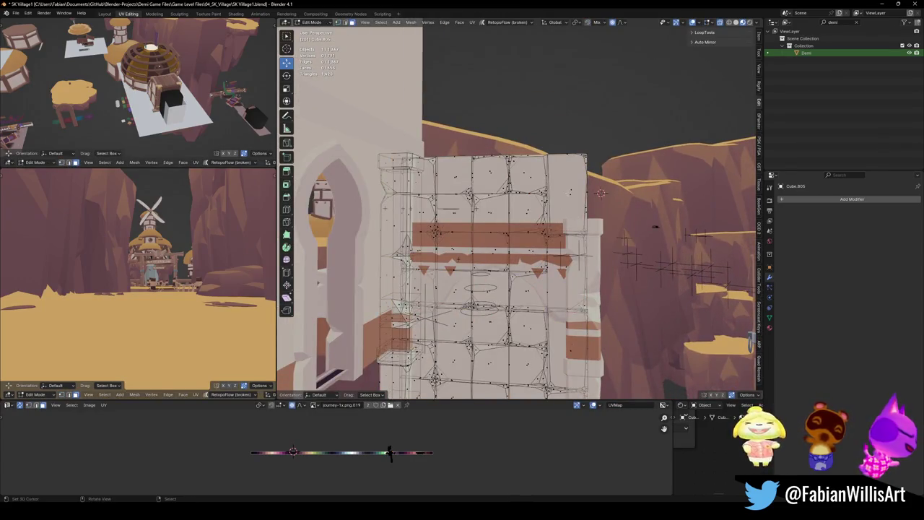
pyautogui.press('l')
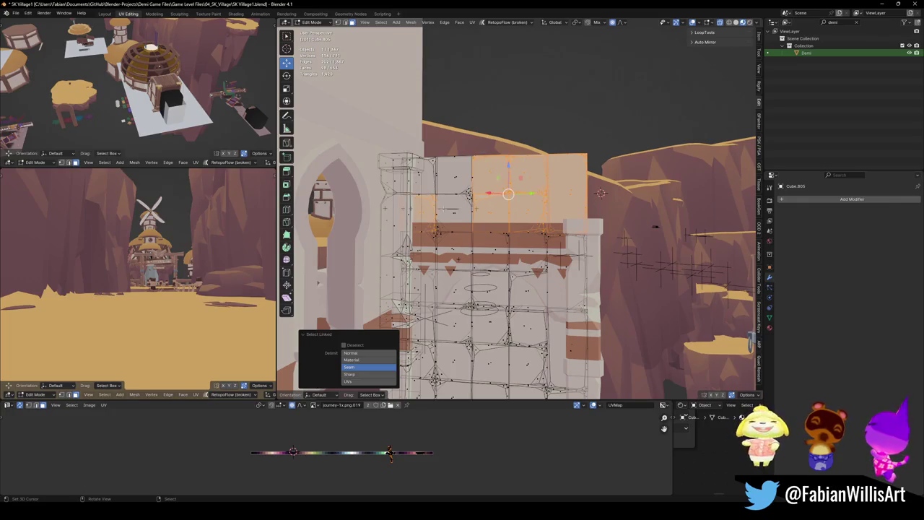
pyautogui.press('l')
pyautogui.hotkey('ctrl', 'z')
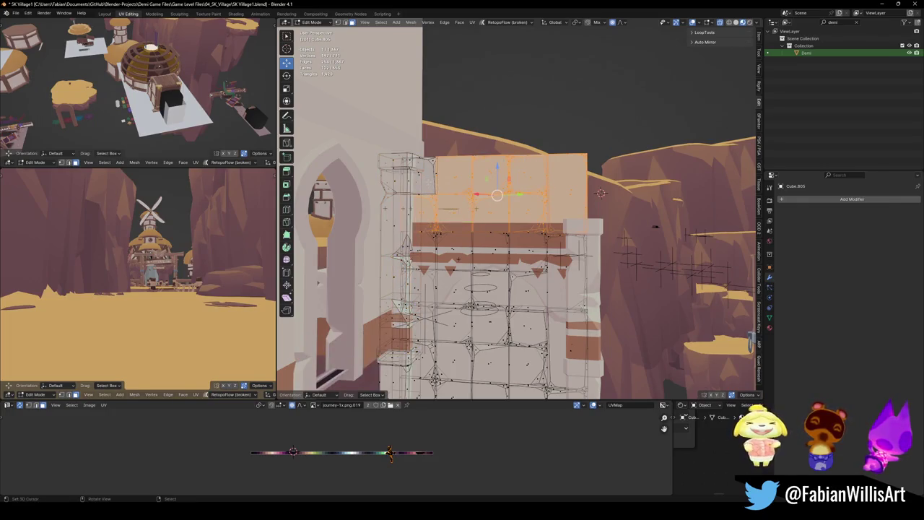
pyautogui.press('l')
pyautogui.press('x')
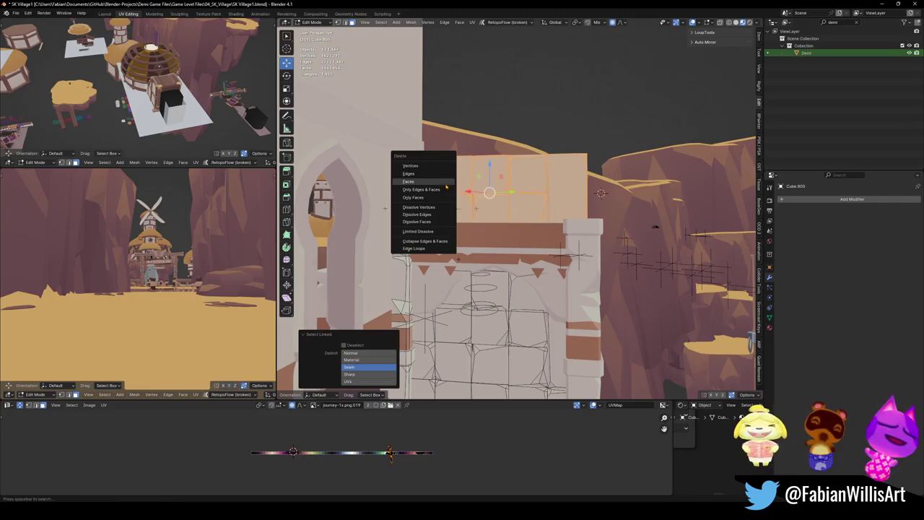
pyautogui.click(446, 184)
# Inspect the cut wall, return to Object Mode, and select the arch wall plane
pyautogui.moveTo(446, 186)
pyautogui.mouseDown(button='middle')
pyautogui.moveTo(633, 246)
pyautogui.moveTo(548, 200)
pyautogui.mouseUp(button='middle')
pyautogui.scroll(-3, 547, 200)
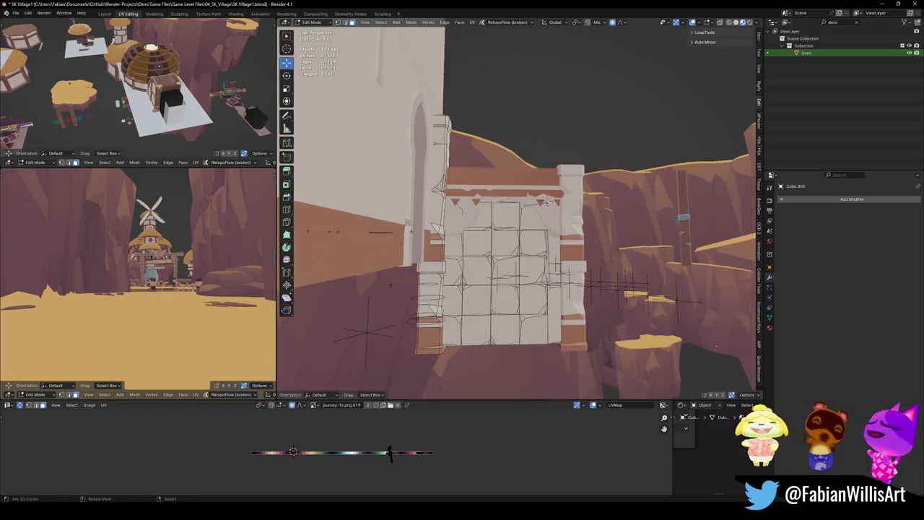
pyautogui.press('Tab')
pyautogui.hotkey('alt', 'a')
pyautogui.keyDown('shift'); pyautogui.click(524, 207); pyautogui.keyUp('shift')
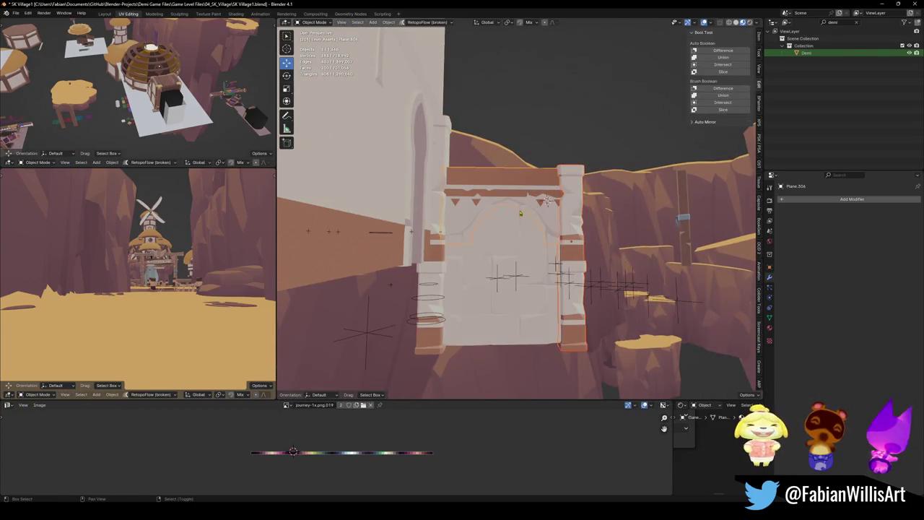
# Add the left pillar to the selection and shift the arch left along X in Normal orientation
pyautogui.keyDown('shift'); pyautogui.click(433, 303); pyautogui.keyUp('shift')
pyautogui.moveTo(434, 303); pyautogui.dragTo(390, 277, button='middle')
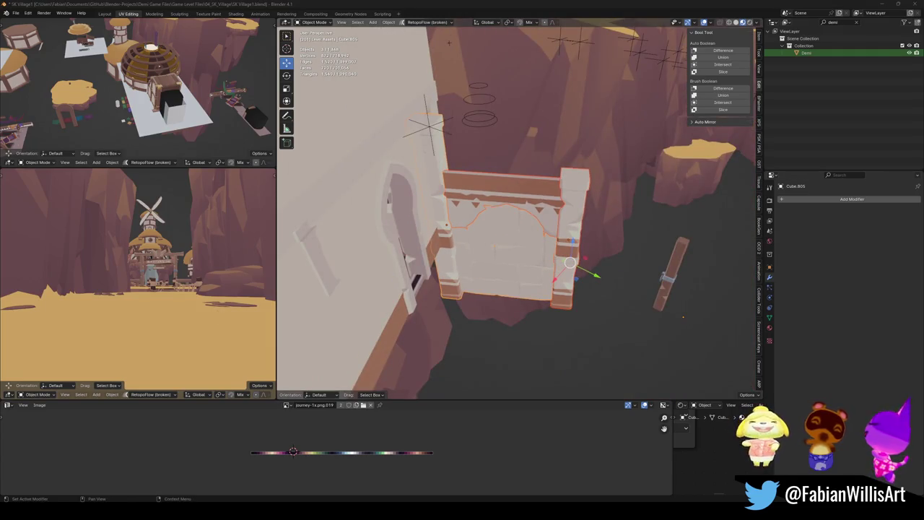
pyautogui.moveTo(359, 119); pyautogui.dragTo(495, 249, button='middle')
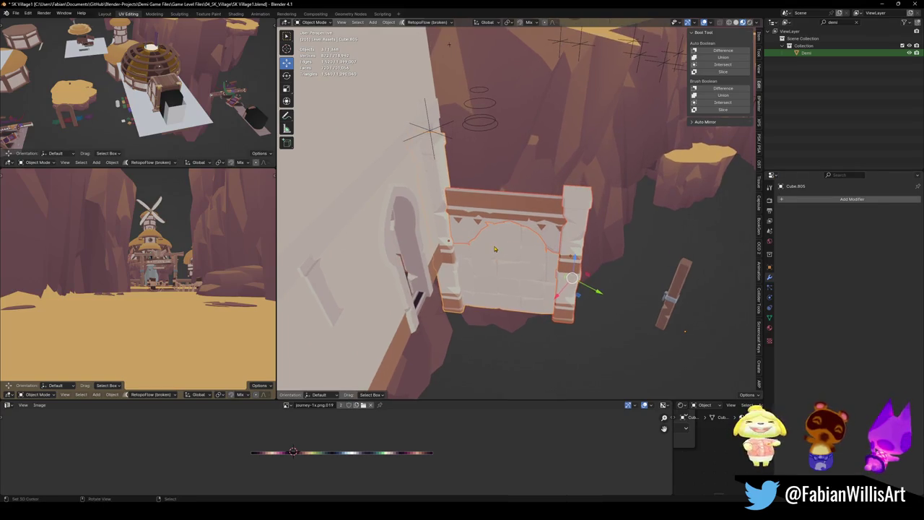
pyautogui.press(',')
pyautogui.click(503, 235)
pyautogui.press('g')
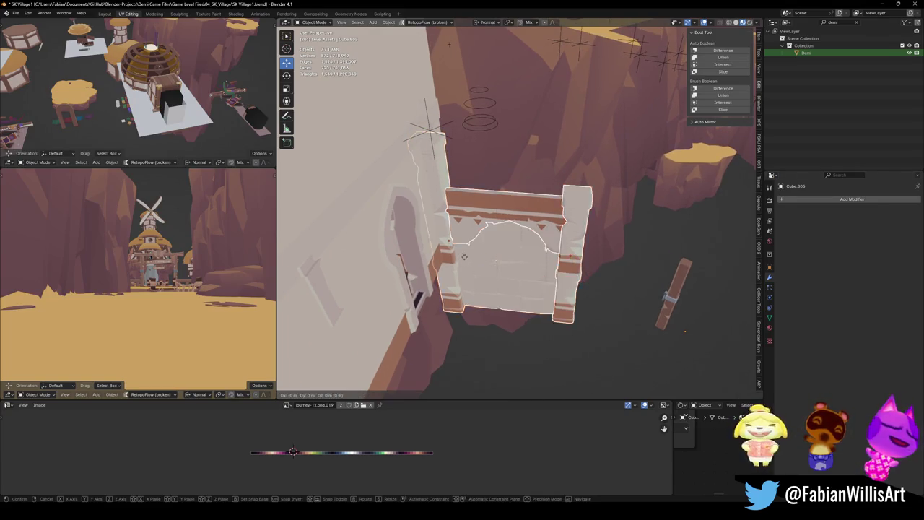
pyautogui.press('x')
pyautogui.click(498, 245)
pyautogui.moveTo(498, 246)
pyautogui.mouseDown(button='middle')
pyautogui.moveTo(486, 237)
pyautogui.moveTo(474, 287)
pyautogui.mouseUp(button='middle')
# Set the selected object's origin to the 3D cursor, then deselect everything
pyautogui.press('Tab')
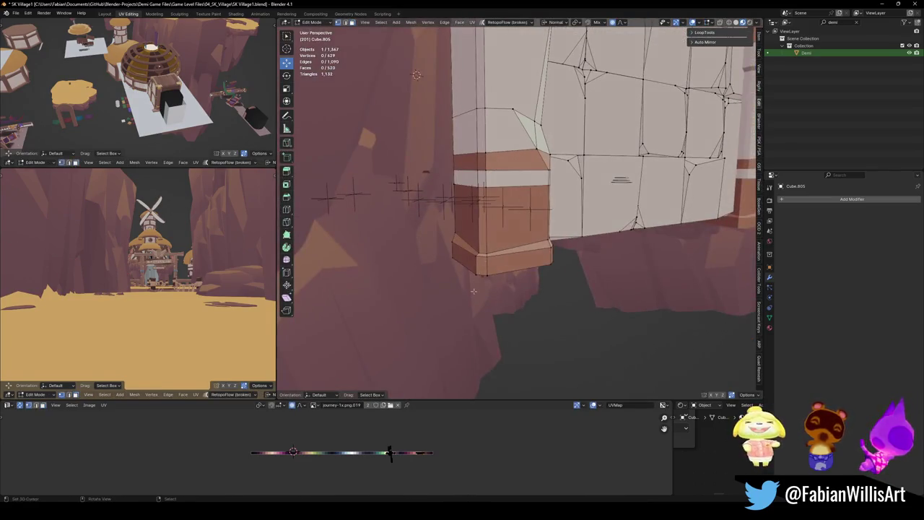
pyautogui.press('Tab')
pyautogui.rightClick(495, 232)
pyautogui.click(506, 318)
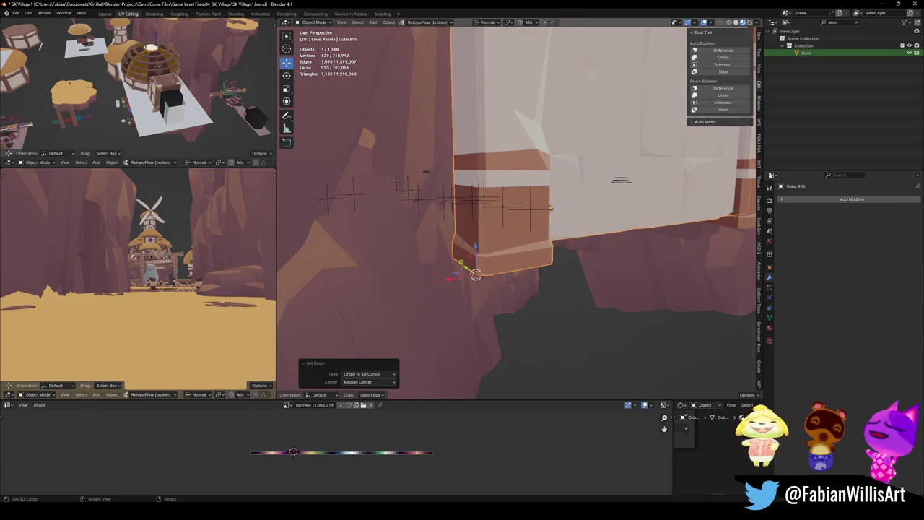
pyautogui.moveTo(470, 267); pyautogui.dragTo(433, 296, button='middle')
pyautogui.scroll(-4, 525, 231)
pyautogui.hotkey('alt', 'a')
pyautogui.scroll(-3, 525, 231)
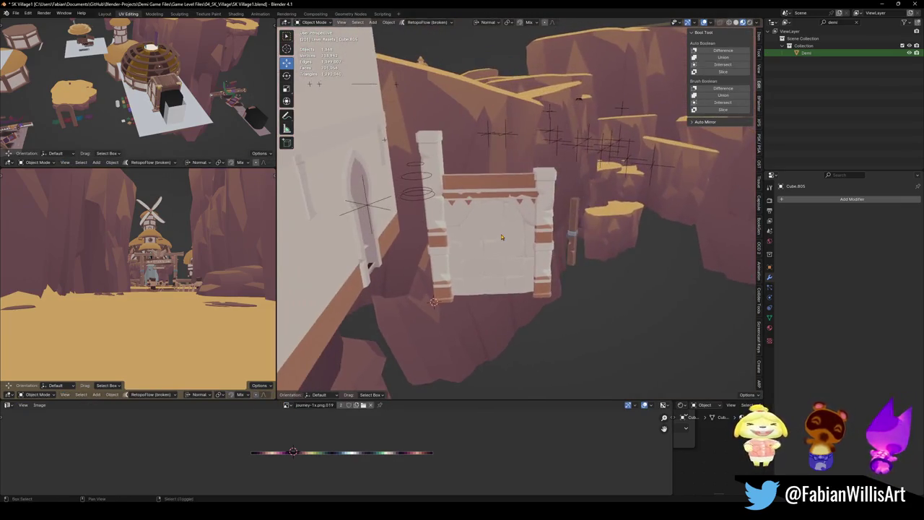
# Move pillar Cube.808's origin to the 3D cursor and save SK Village1.blend
pyautogui.press('KP_Decimal')
pyautogui.press('Tab')
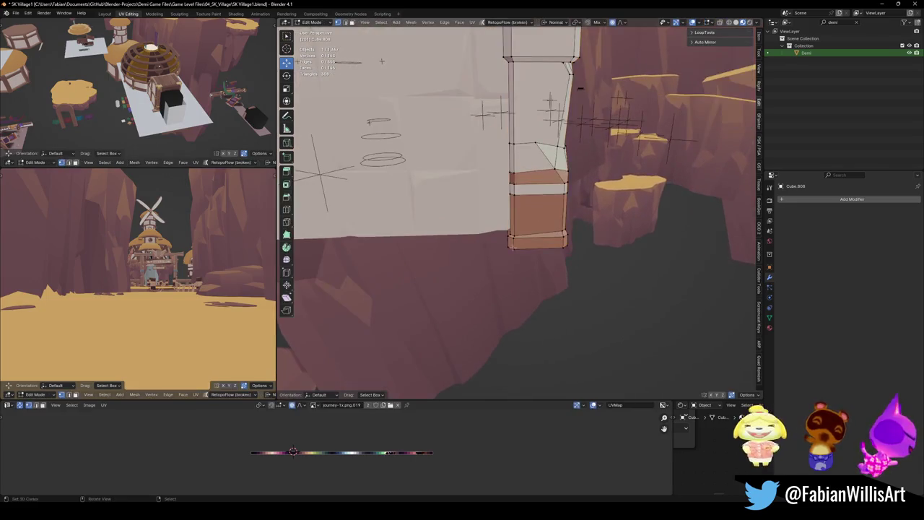
pyautogui.press('Tab')
pyautogui.rightClick(462, 216)
pyautogui.click(506, 289)
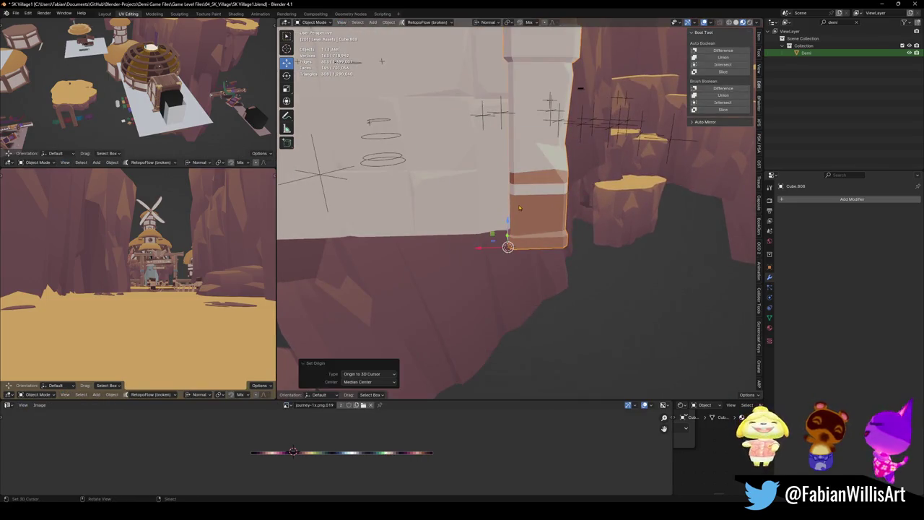
pyautogui.keyDown('shift'); pyautogui.moveTo(505, 238); pyautogui.dragTo(509, 227, button='middle'); pyautogui.keyUp('shift')
pyautogui.hotkey('ctrl', 's')
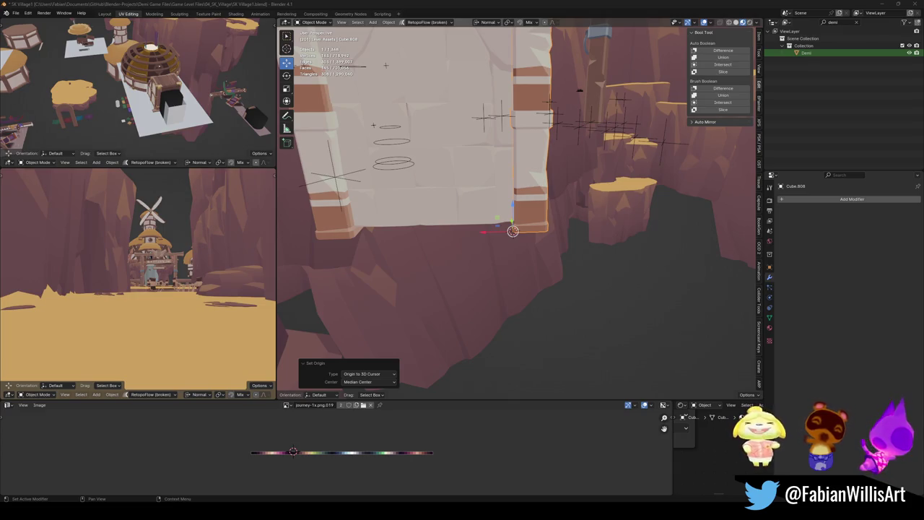
# Save again, then select the gate wall Cube.805 and enter Edit Mode on it
pyautogui.moveTo(505, 216)
pyautogui.mouseDown(button='middle')
pyautogui.moveTo(447, 216)
pyautogui.moveTo(453, 166)
pyautogui.mouseUp(button='middle')
pyautogui.scroll(5, 446, 216)
pyautogui.hotkey('ctrl', 's')
pyautogui.click(453, 165)
pyautogui.scroll(-3, 453, 166)
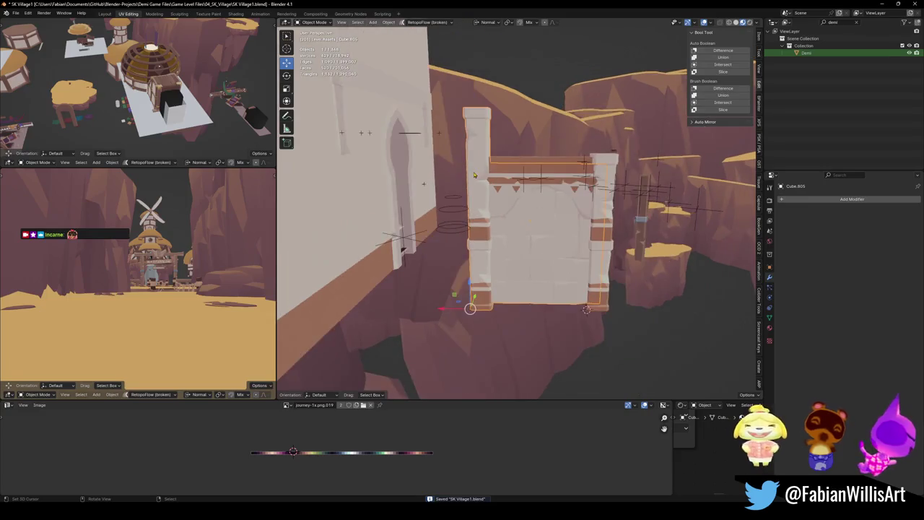
pyautogui.scroll(3, 454, 165)
pyautogui.press('Tab')
pyautogui.moveTo(453, 165)
pyautogui.mouseDown(button='middle')
pyautogui.moveTo(462, 217)
pyautogui.moveTo(449, 103)
pyautogui.mouseUp(button='middle')
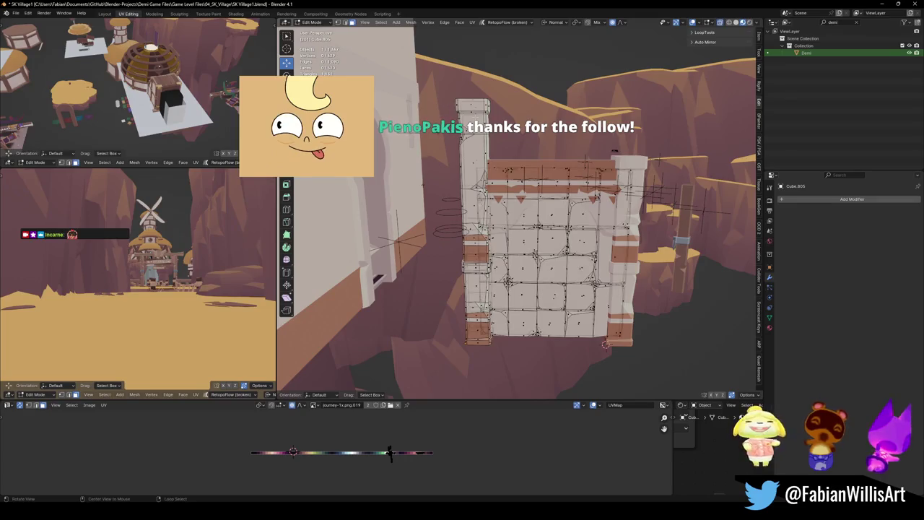
# Briefly edit the terrain mesh, then return to editing the gate wall piece
pyautogui.scroll(3, 449, 103)
pyautogui.moveTo(449, 103); pyautogui.dragTo(421, 185, button='middle')
pyautogui.press('Tab')
pyautogui.click(452, 173)
pyautogui.press('Tab')
pyautogui.press('Tab')
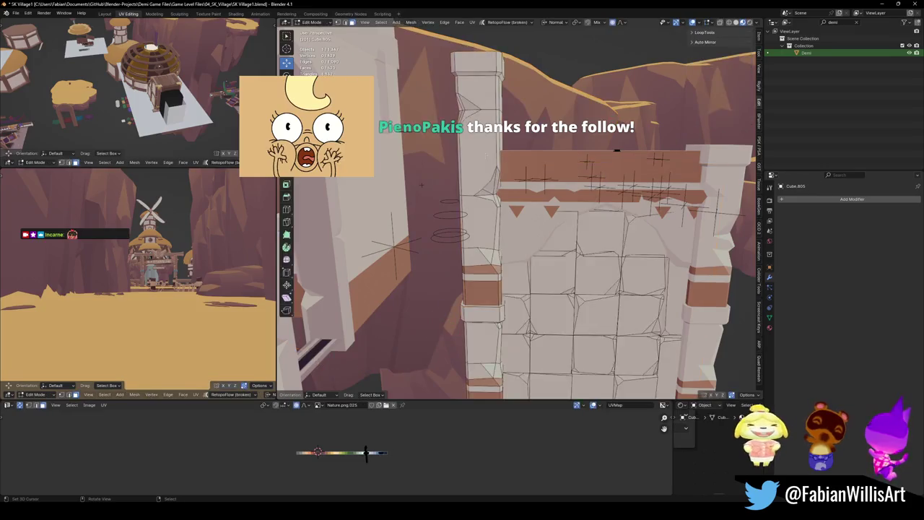
pyautogui.scroll(-3, 483, 173)
pyautogui.click(495, 216)
pyautogui.press('Tab')
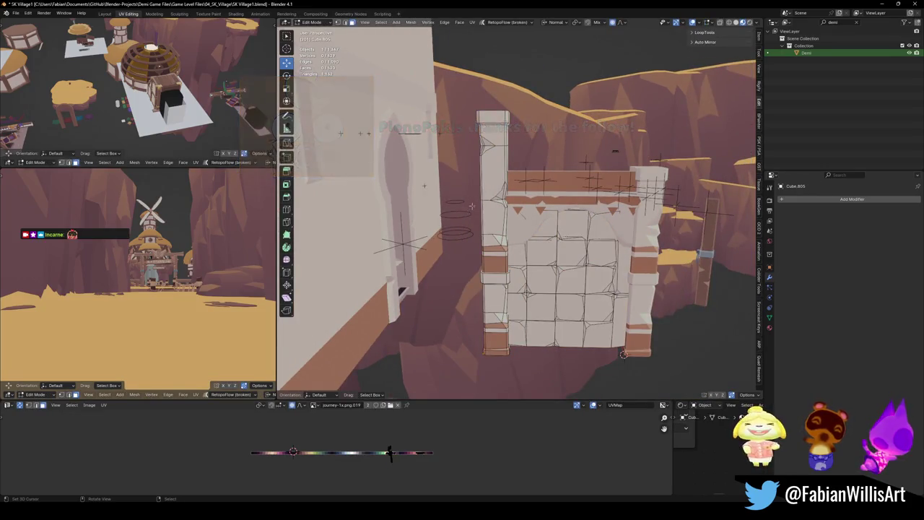
# Delete the gate wall's whole left pillar
pyautogui.press('l')
pyautogui.press('x')
pyautogui.click(514, 264)
# Duplicate the right pillar along X to the wall's left edge, join it in, and save
pyautogui.press('Tab')
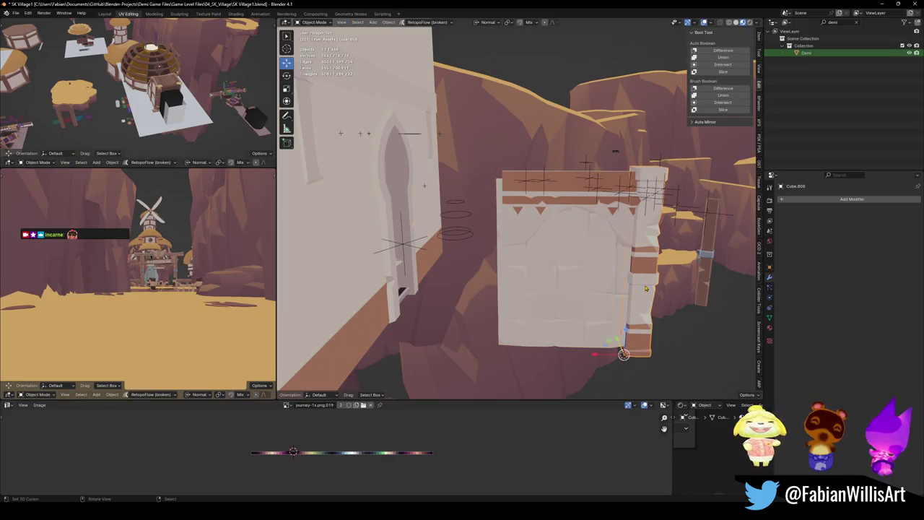
pyautogui.hotkey('shift', 'd')
pyautogui.press('x')
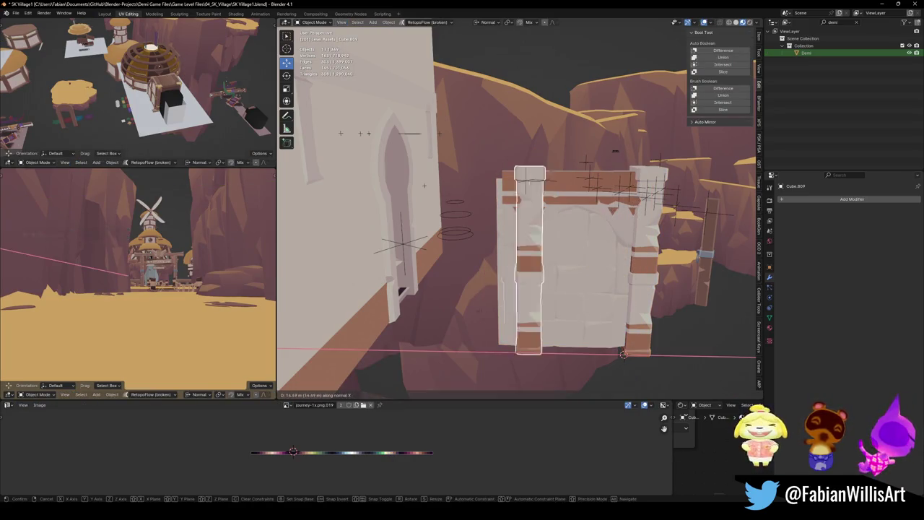
pyautogui.click(473, 309)
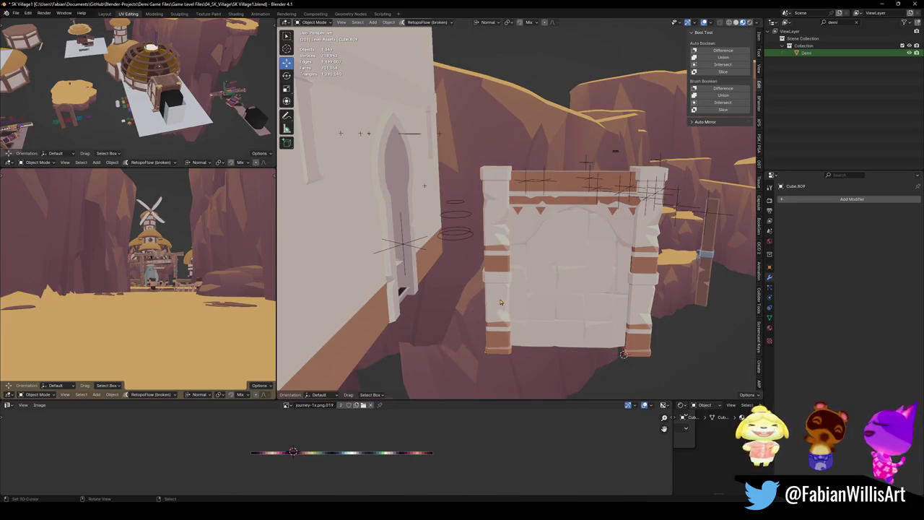
pyautogui.hotkey('ctrl', 'j')
pyautogui.hotkey('alt', 'a')
pyautogui.hotkey('ctrl', 's')
# Set the wall piece's origin to the 3D cursor, then select the door frame and save
pyautogui.moveTo(538, 295); pyautogui.dragTo(470, 302, button='middle')
pyautogui.scroll(3, 543, 300)
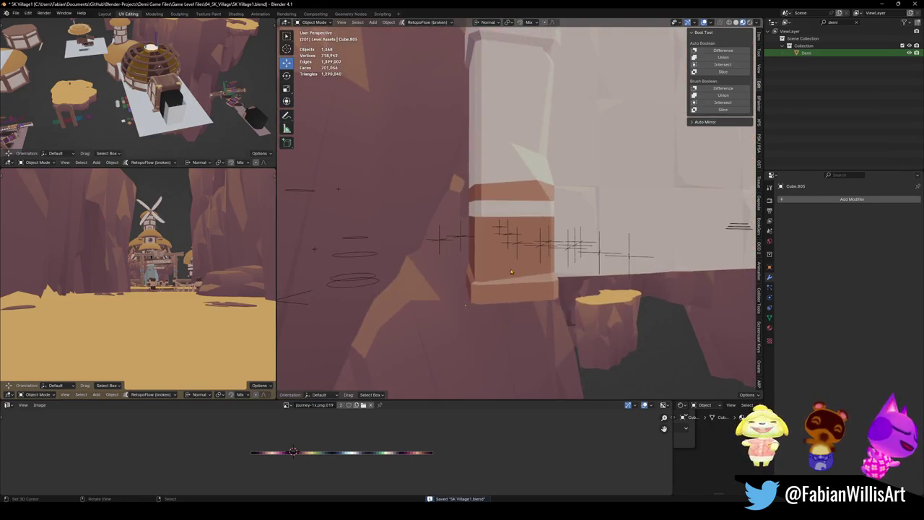
pyautogui.press('Tab')
pyautogui.press('Tab')
pyautogui.press('q')
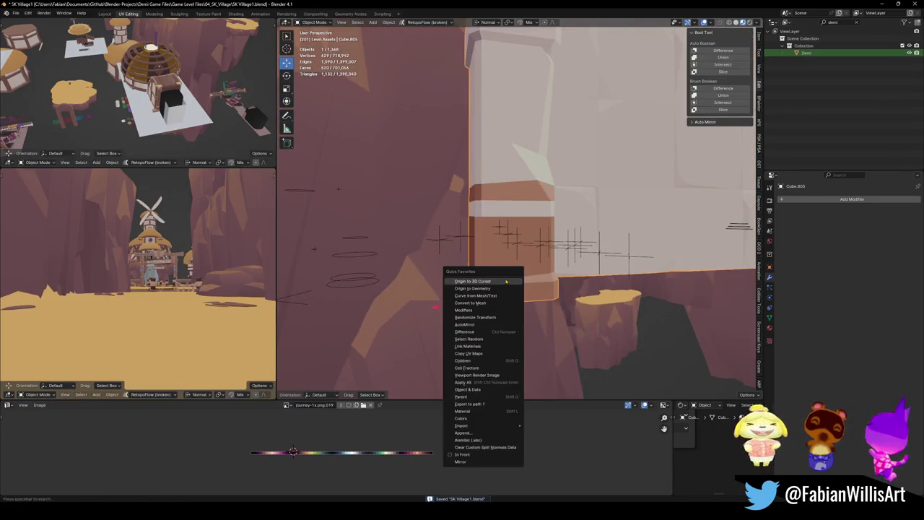
pyautogui.click(506, 281)
pyautogui.moveTo(506, 280)
pyautogui.mouseDown(button='middle')
pyautogui.moveTo(545, 235)
pyautogui.moveTo(628, 282)
pyautogui.mouseUp(button='middle')
pyautogui.click(628, 281)
pyautogui.hotkey('ctrl', 's')
# Orbit around the gate to inspect it from above, then save the village file
pyautogui.moveTo(549, 216); pyautogui.dragTo(520, 216, button='middle')
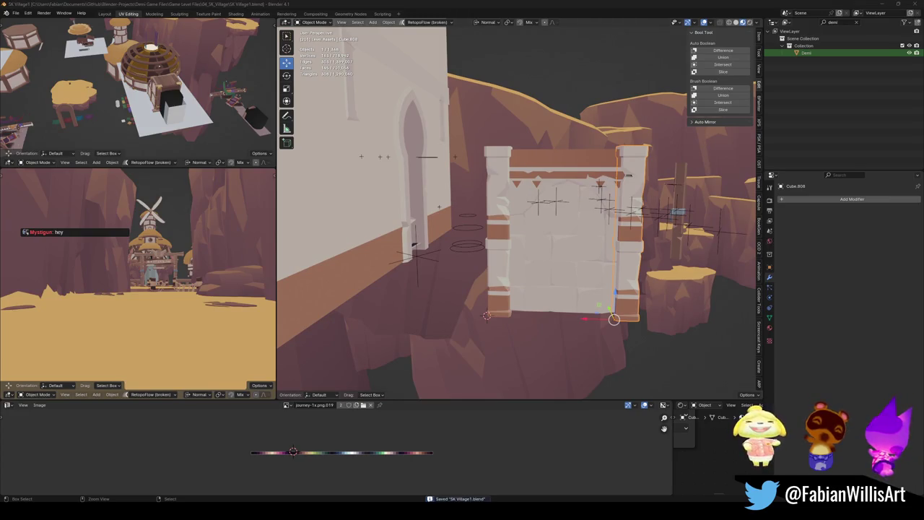
pyautogui.moveTo(628, 175); pyautogui.dragTo(582, 244, button='middle')
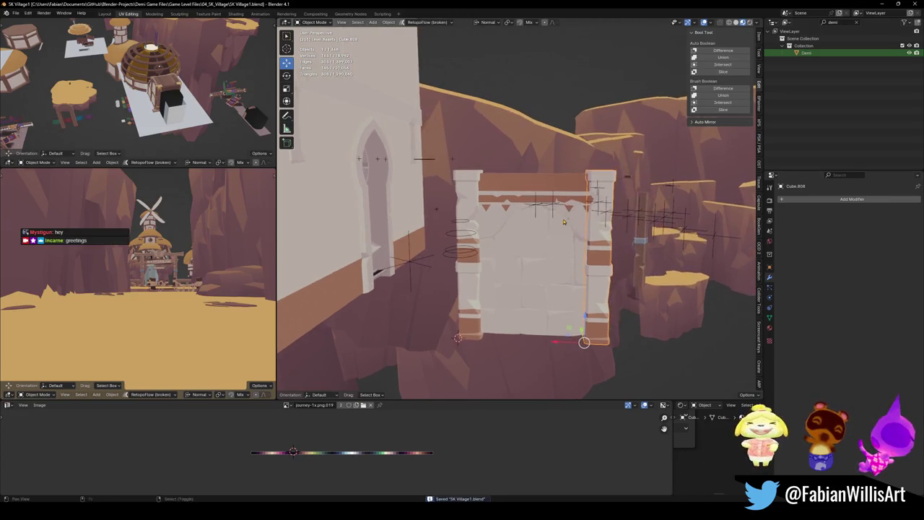
pyautogui.scroll(5, 582, 244)
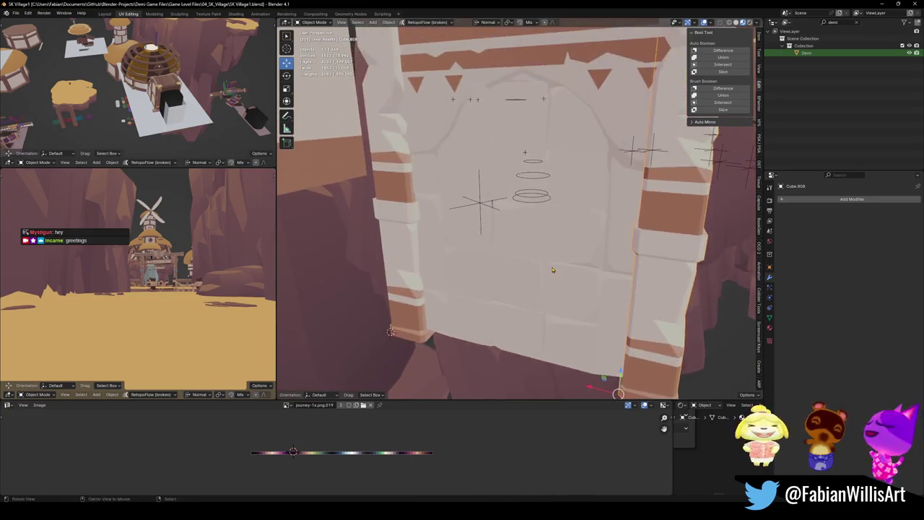
pyautogui.moveTo(582, 244)
pyautogui.mouseDown(button='middle')
pyautogui.moveTo(531, 290)
pyautogui.moveTo(518, 266)
pyautogui.mouseUp(button='middle')
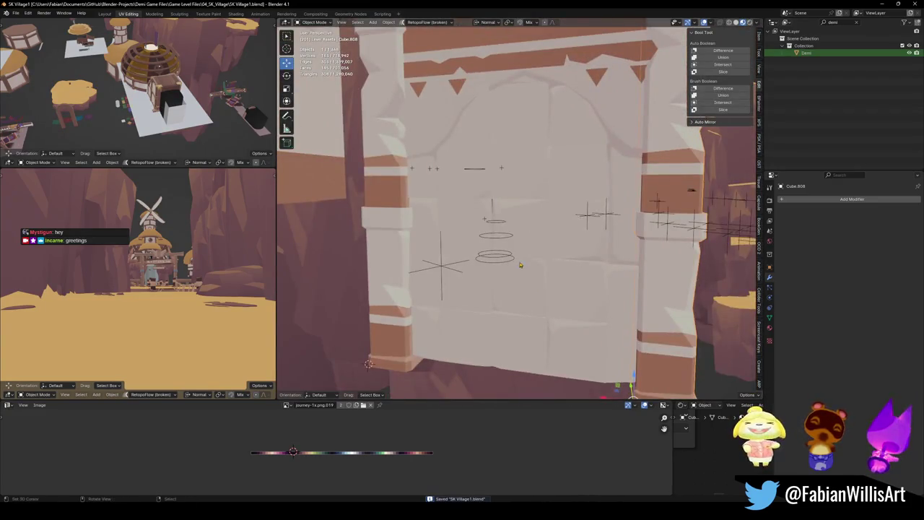
pyautogui.scroll(-5, 529, 262)
pyautogui.moveTo(593, 267)
pyautogui.mouseDown(button='middle')
pyautogui.moveTo(609, 268)
pyautogui.moveTo(486, 249)
pyautogui.mouseUp(button='middle')
pyautogui.hotkey('ctrl', 's')
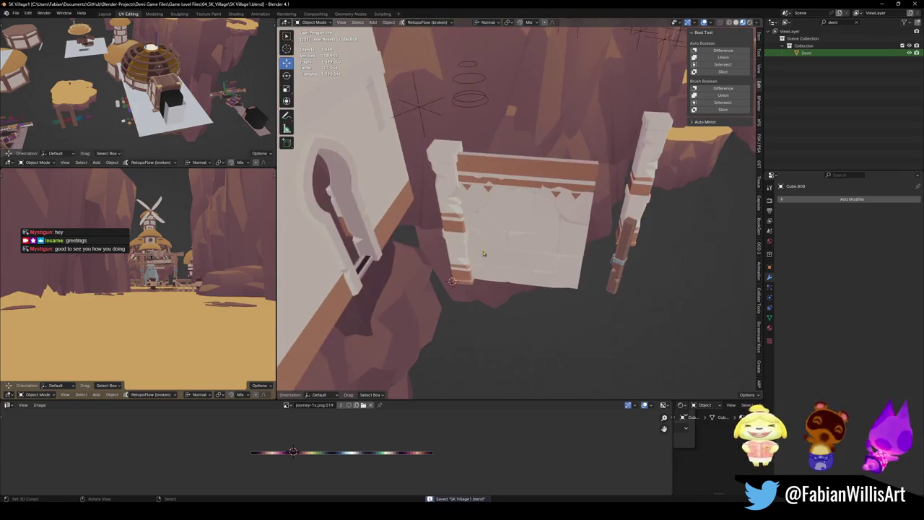
# Select the wall panel, trying and undoing a rotation reset, and view it front-on
pyautogui.click(486, 250)
pyautogui.hotkey('alt', 'r')
pyautogui.hotkey('ctrl', 'z')
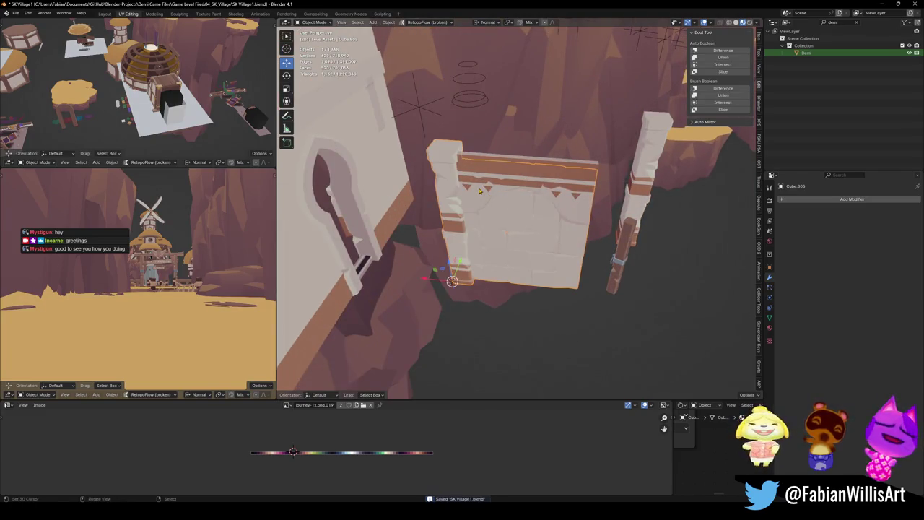
pyautogui.moveTo(479, 190); pyautogui.dragTo(455, 246, button='middle')
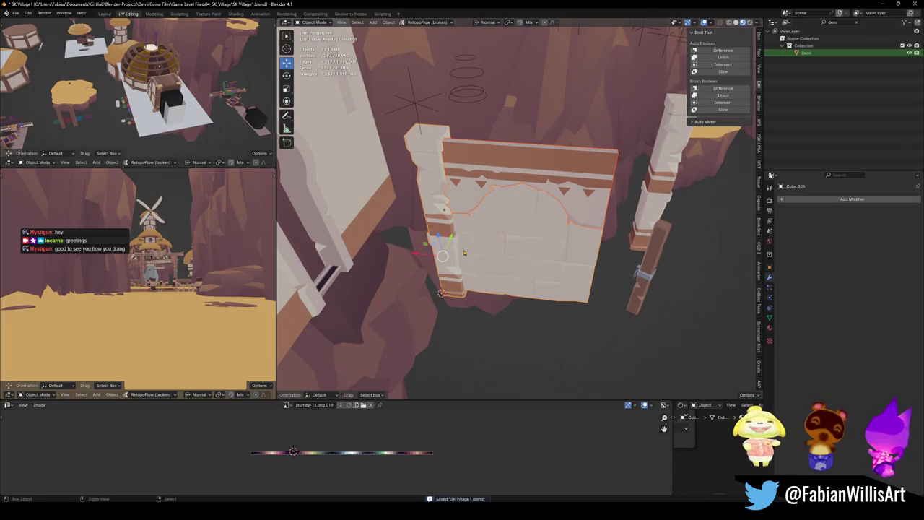
pyautogui.moveTo(464, 251); pyautogui.dragTo(467, 268, button='middle')
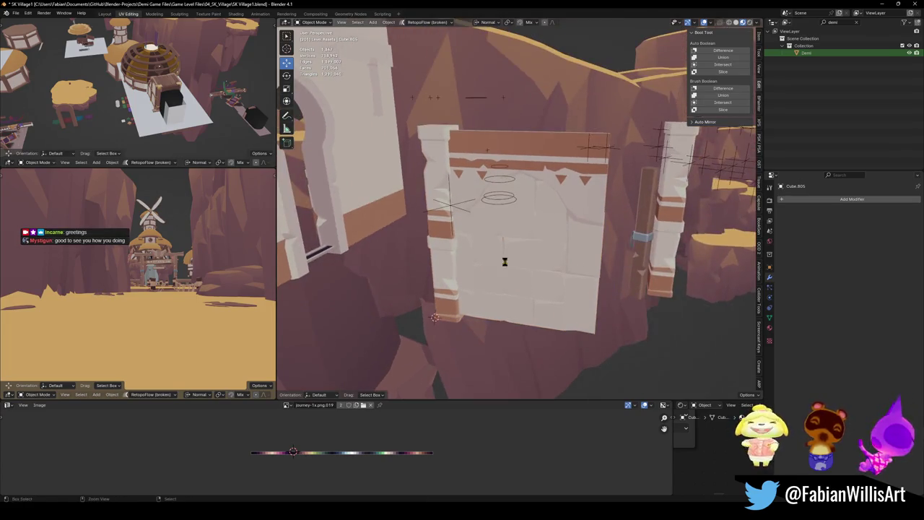
pyautogui.click(809, 200)
# Add an Array modifier to wall Cube.805 with X relative offset about -0.93, then save
pyautogui.write('arr')
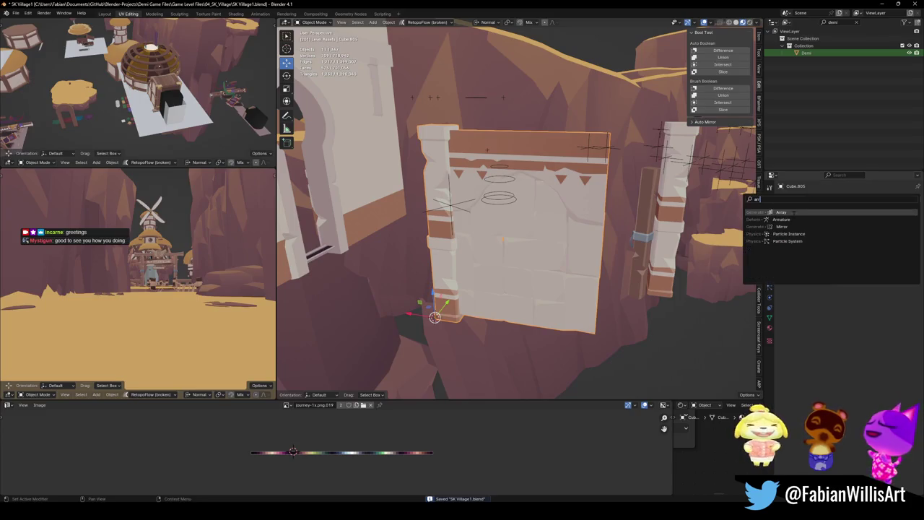
pyautogui.click(795, 213)
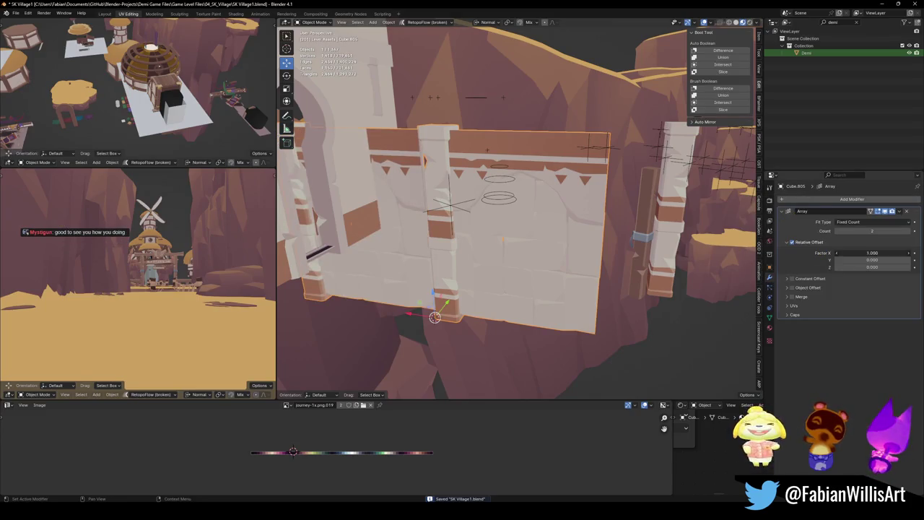
pyautogui.write('1')
pyautogui.press('Return')
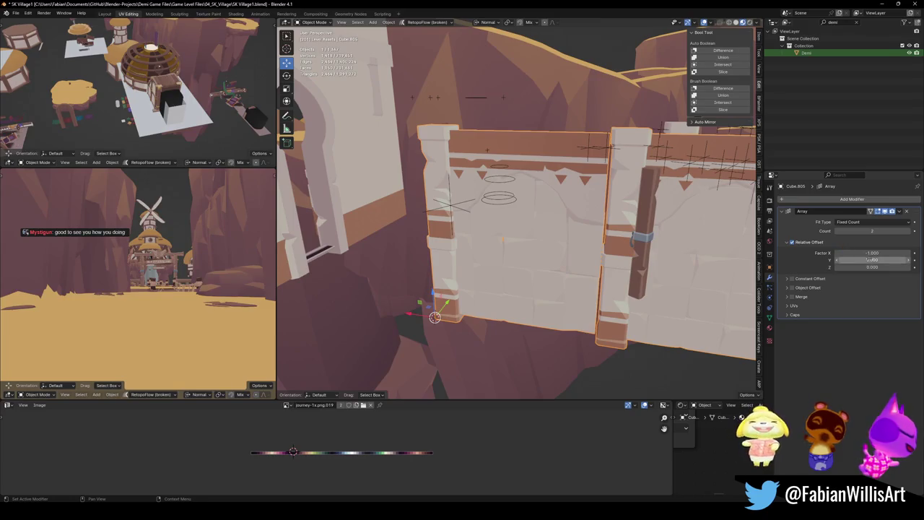
pyautogui.moveTo(872, 252); pyautogui.dragTo(888, 253)
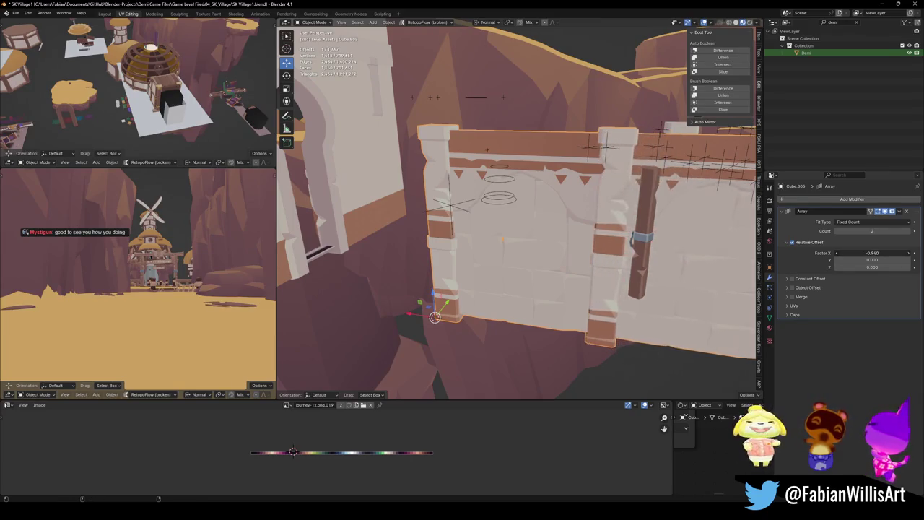
pyautogui.moveTo(426, 205)
pyautogui.mouseDown(button='middle')
pyautogui.moveTo(459, 277)
pyautogui.moveTo(537, 271)
pyautogui.moveTo(363, 155)
pyautogui.mouseUp(button='middle')
pyautogui.scroll(4, 537, 271)
pyautogui.hotkey('ctrl', 's')
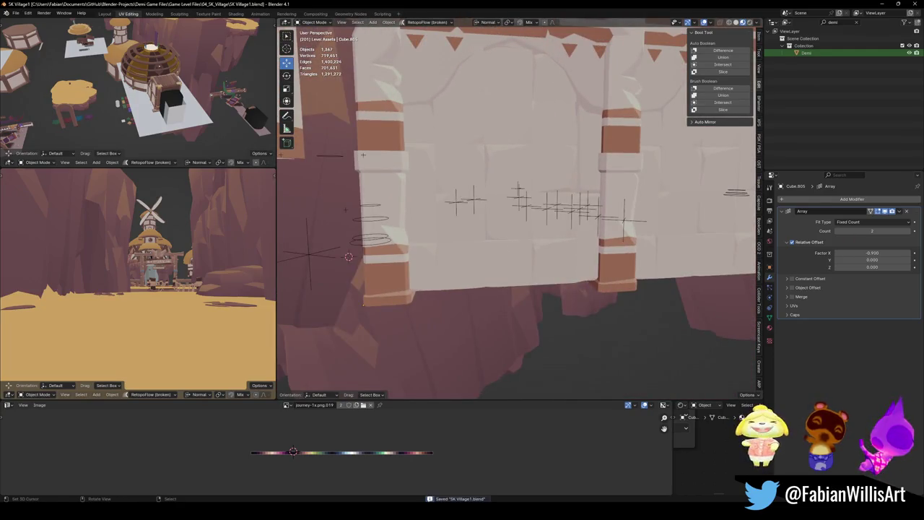
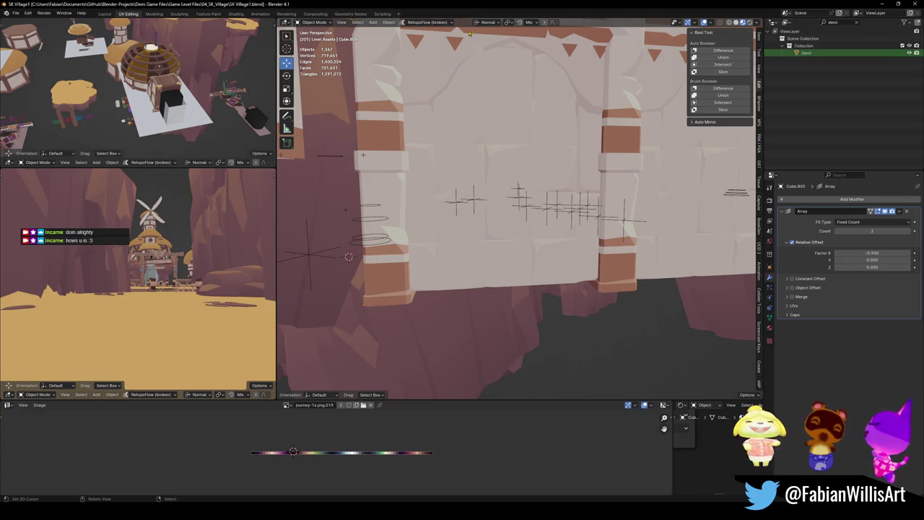
# Save the village file
pyautogui.scroll(-5, 534, 265)
pyautogui.moveTo(535, 265)
pyautogui.mouseDown(button='middle')
pyautogui.moveTo(526, 212)
pyautogui.moveTo(498, 259)
pyautogui.moveTo(409, 225)
pyautogui.moveTo(511, 219)
pyautogui.mouseUp(button='middle')
pyautogui.hotkey('ctrl', 's')
pyautogui.scroll(-3, 462, 238)
pyautogui.scroll(3, 462, 238)
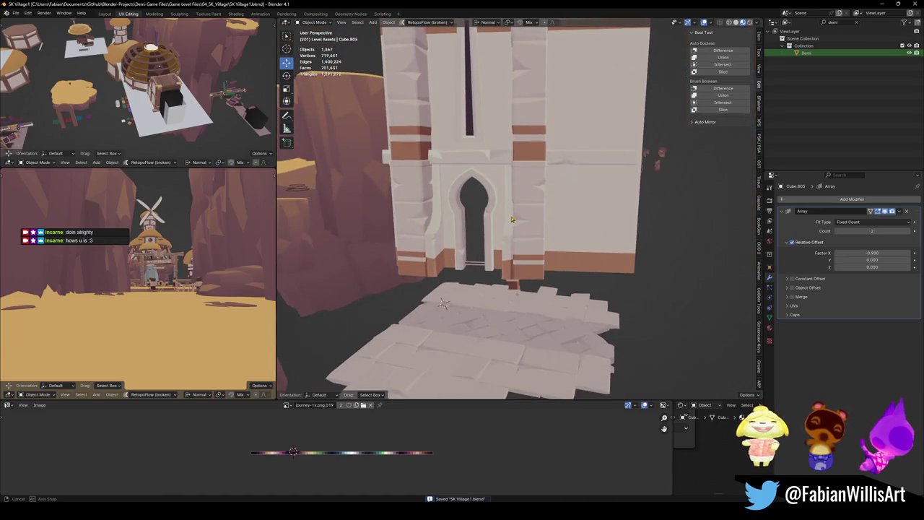
# Duplicate a horizontal trim band of the arched wall's faces and separate it into its own beam object
pyautogui.click(479, 167)
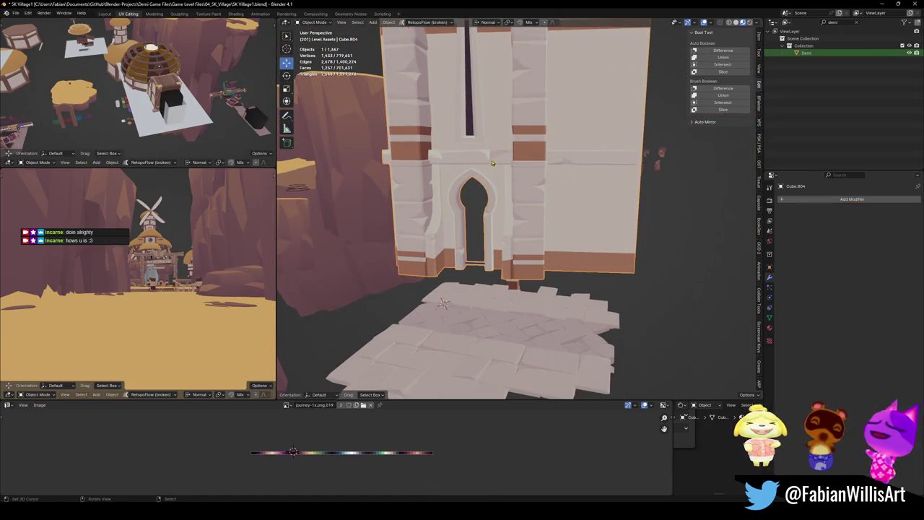
pyautogui.press('Tab')
pyautogui.hotkey('alt', 'a')
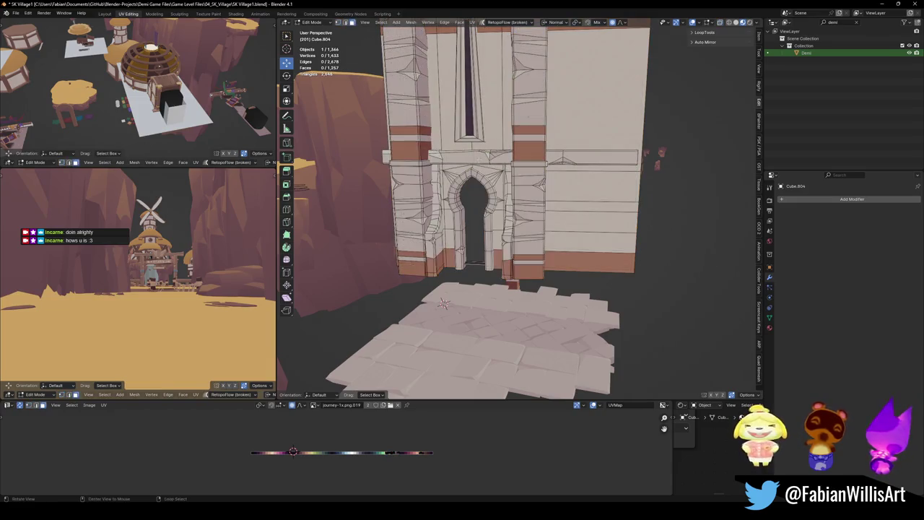
pyautogui.keyDown('alt'); pyautogui.click(497, 157); pyautogui.keyUp('alt')
pyautogui.hotkey('shift', 'd')
pyautogui.rightClick(497, 157)
pyautogui.press('p')
pyautogui.click(483, 163)
pyautogui.press('Tab')
# Set the new beam's origin to its geometry, frame it, and use Global transform orientation
pyautogui.moveTo(481, 161); pyautogui.dragTo(532, 183, button='middle')
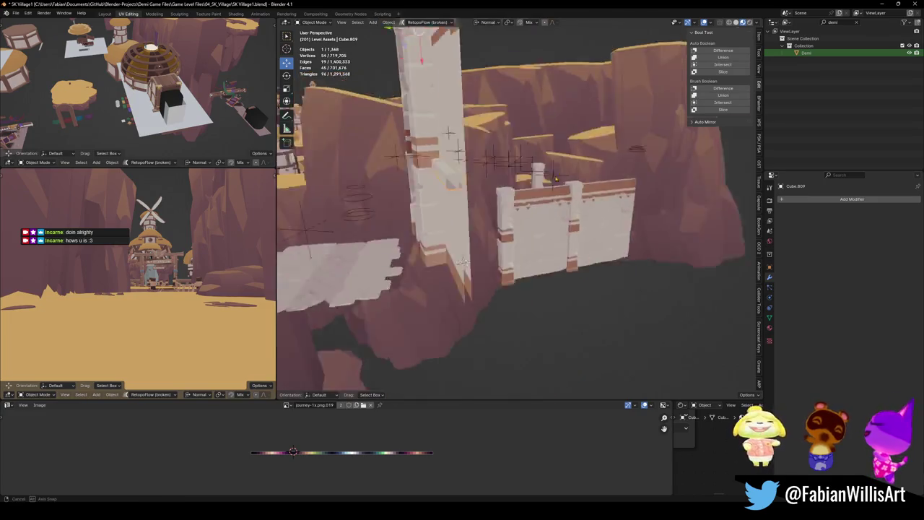
pyautogui.press('q')
pyautogui.click(514, 188)
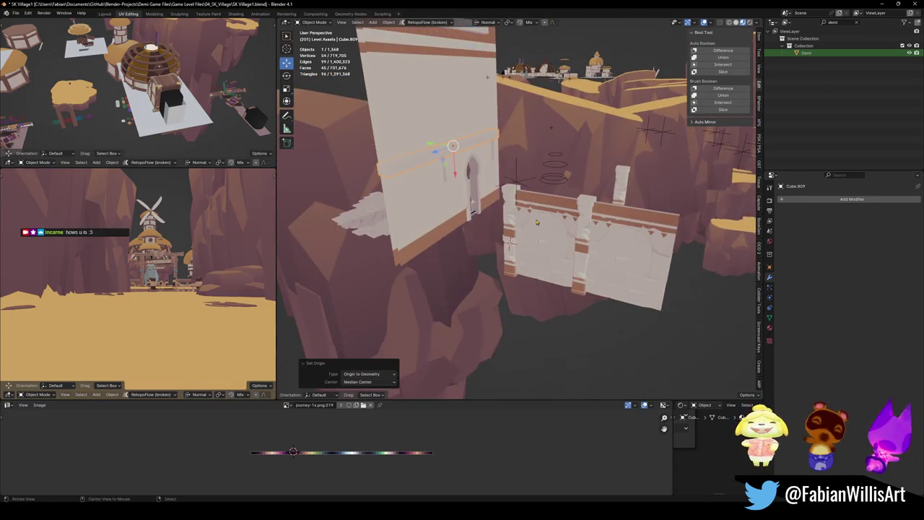
pyautogui.scroll(5, 540, 211)
pyautogui.press('`')
pyautogui.click(557, 193)
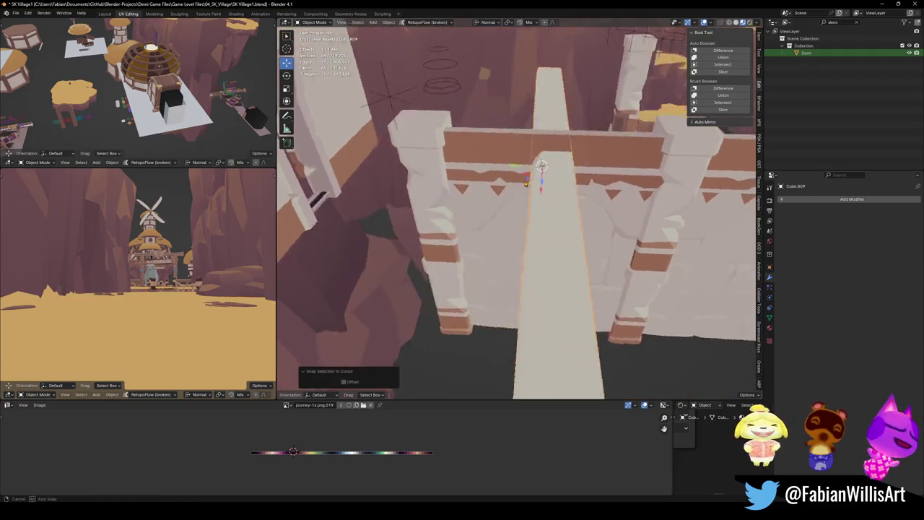
pyautogui.hotkey('alt', 'r')
pyautogui.hotkey('ctrl', 'z')
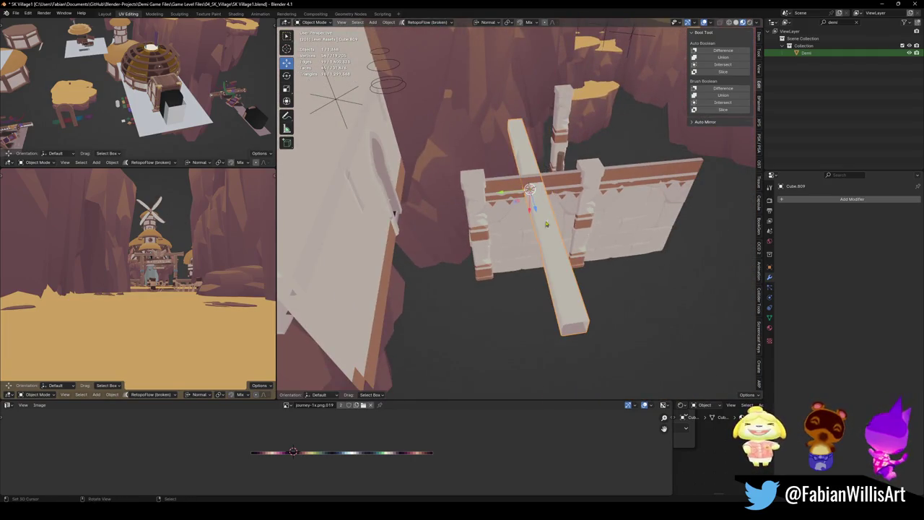
pyautogui.press(',')
pyautogui.click(534, 278)
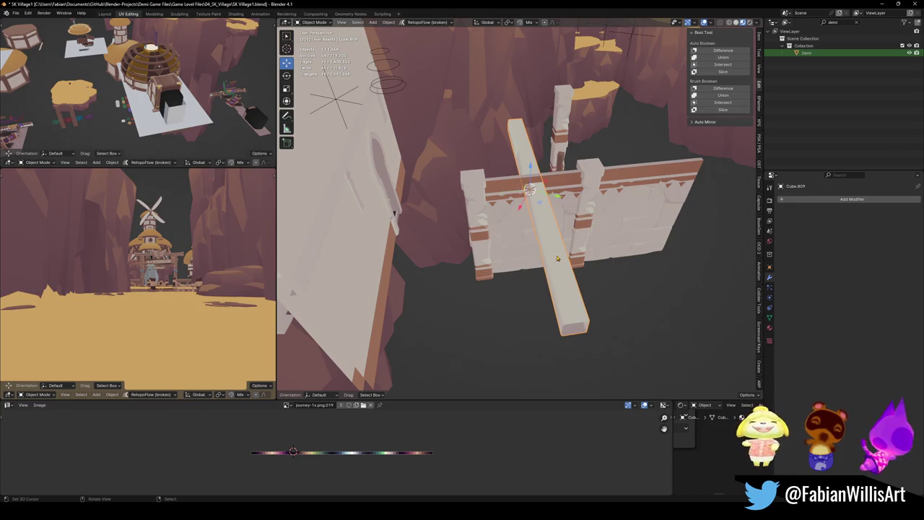
pyautogui.press(',')
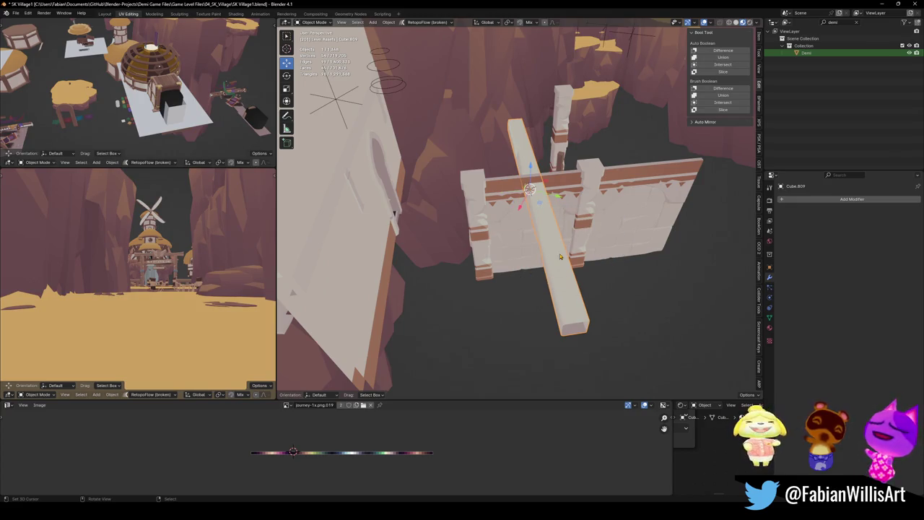
# Rotate the beam 90° about Z so it runs along the wall
pyautogui.press('r')
pyautogui.press('z')
pyautogui.press('9')
pyautogui.press('0')
pyautogui.press('Return')
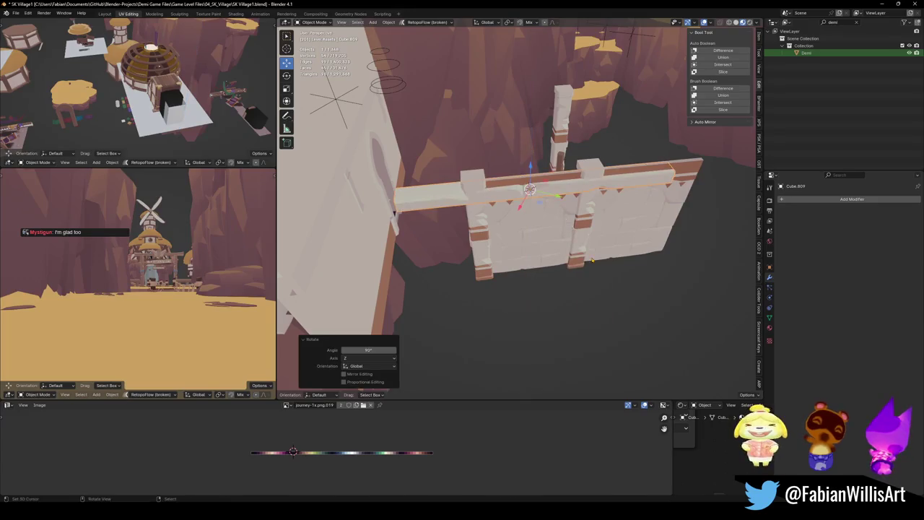
# Raise the beam 2.29 m along Z and switch transform orientation to Normal
pyautogui.press('g')
pyautogui.moveTo(590, 210); pyautogui.dragTo(545, 245, button='middle')
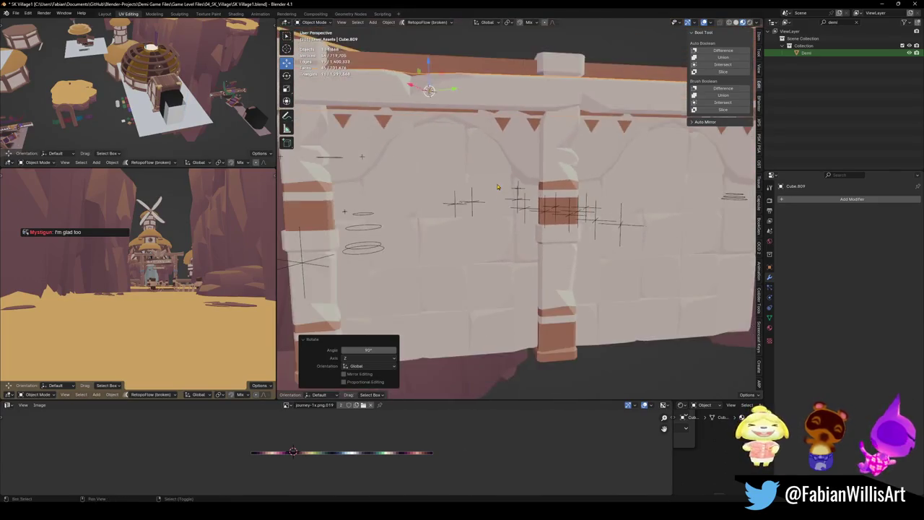
pyautogui.press('z')
pyautogui.click(545, 238)
pyautogui.moveTo(545, 238); pyautogui.dragTo(504, 242, button='middle')
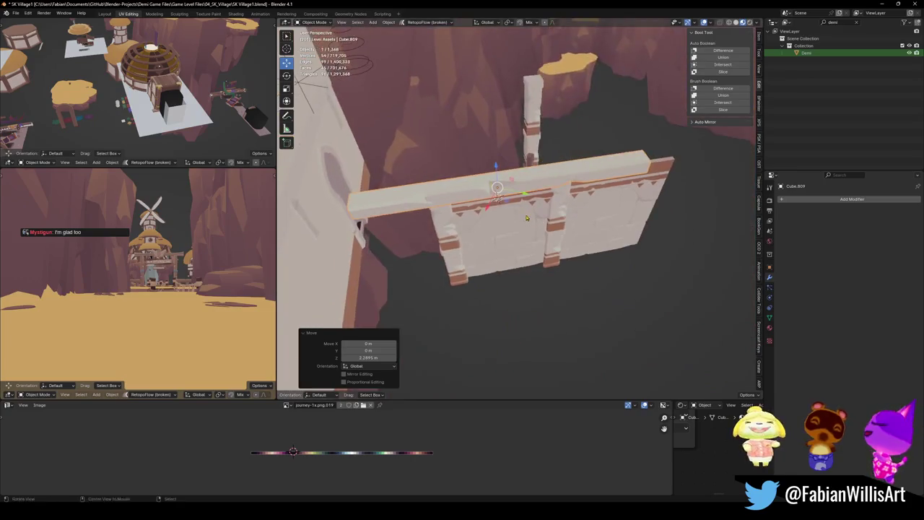
pyautogui.press(',')
pyautogui.click(480, 268)
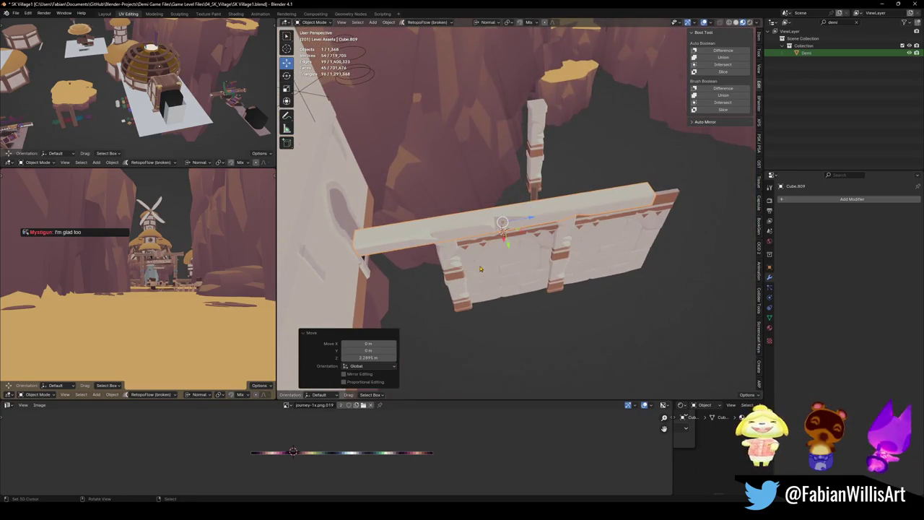
pyautogui.press('KP_7')
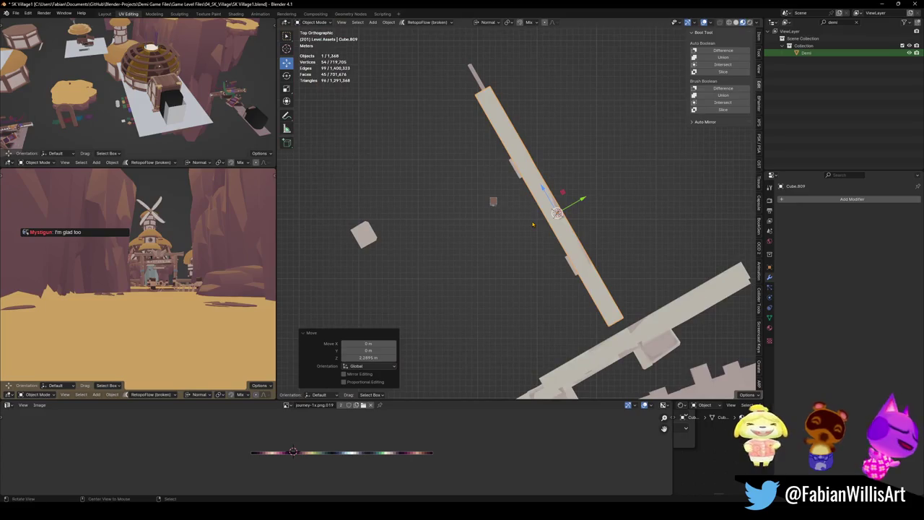
# Stand the beam upright and apply its rotation and scale
pyautogui.hotkey('alt', 'r')
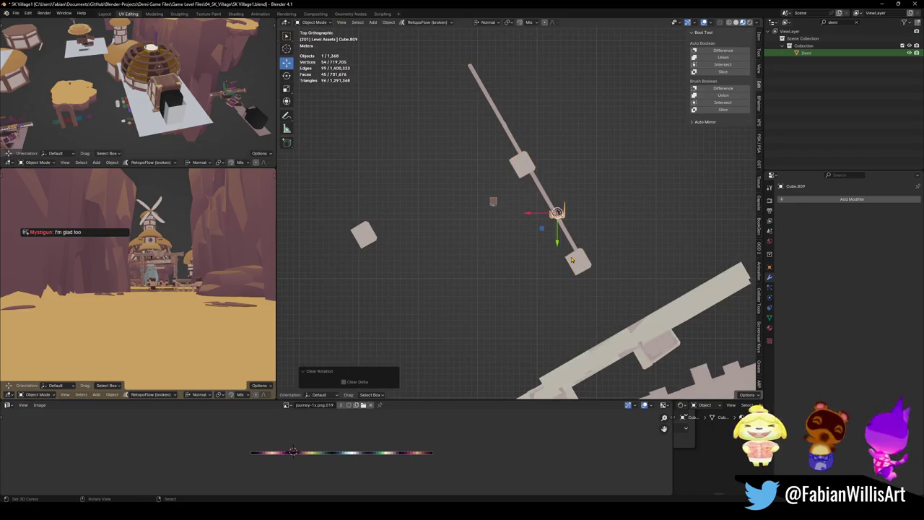
pyautogui.scroll(5, 556, 213)
pyautogui.press('r')
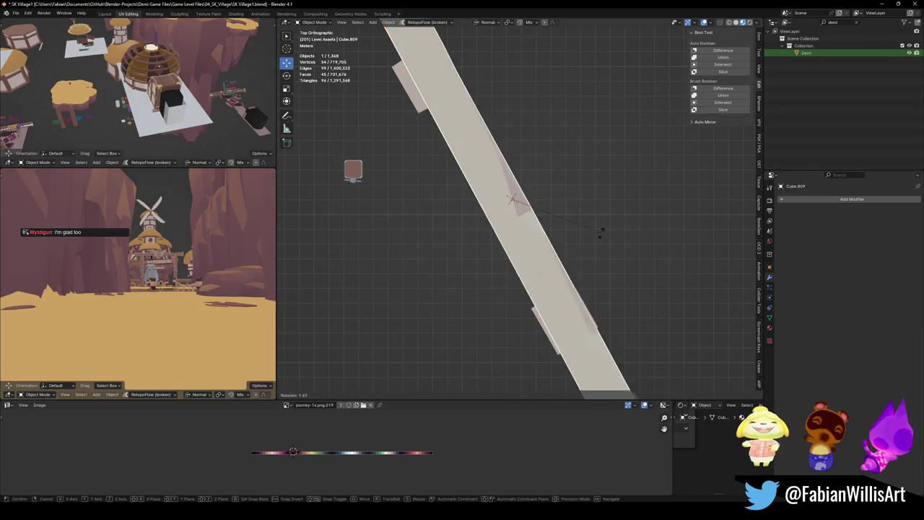
pyautogui.click(578, 275)
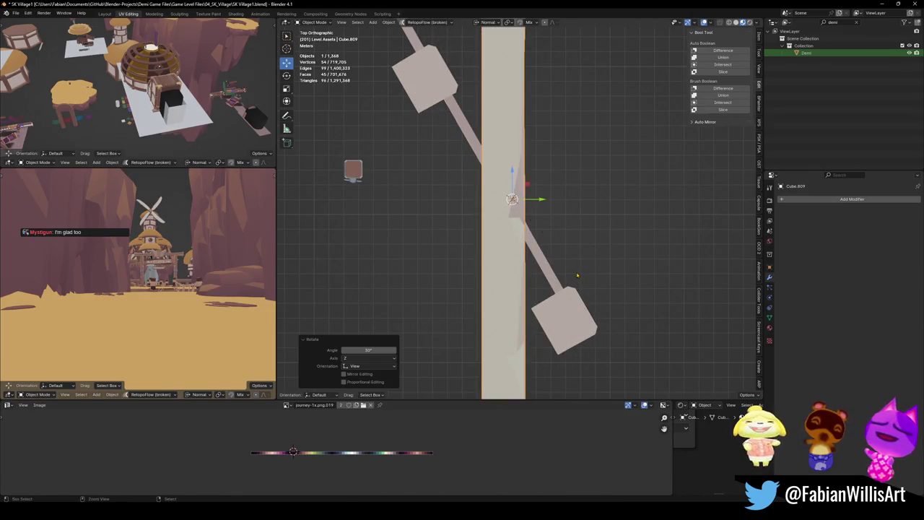
pyautogui.hotkey('ctrl', 'a')
pyautogui.click(559, 300)
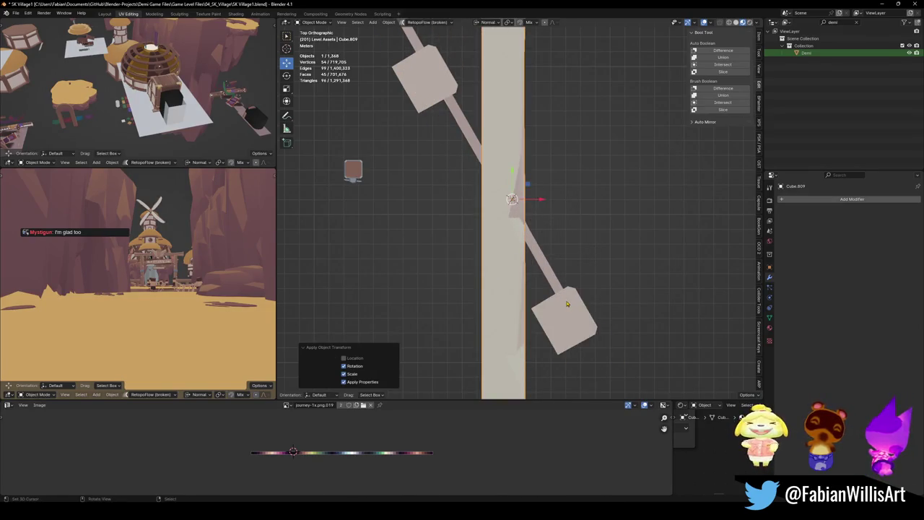
# Reset the arrayed wall's rotation, turn it -90°, and apply its rotation and scale
pyautogui.click(567, 304)
pyautogui.hotkey('alt', 'r')
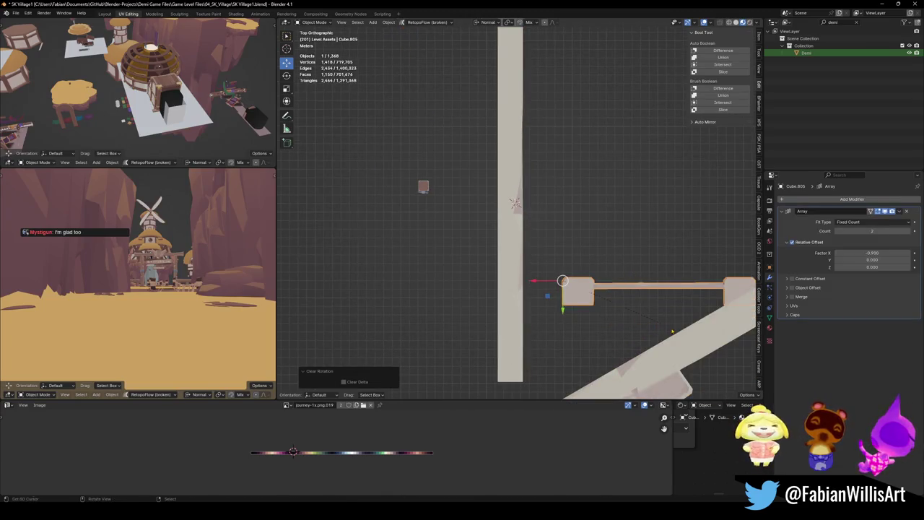
pyautogui.write('r-90')
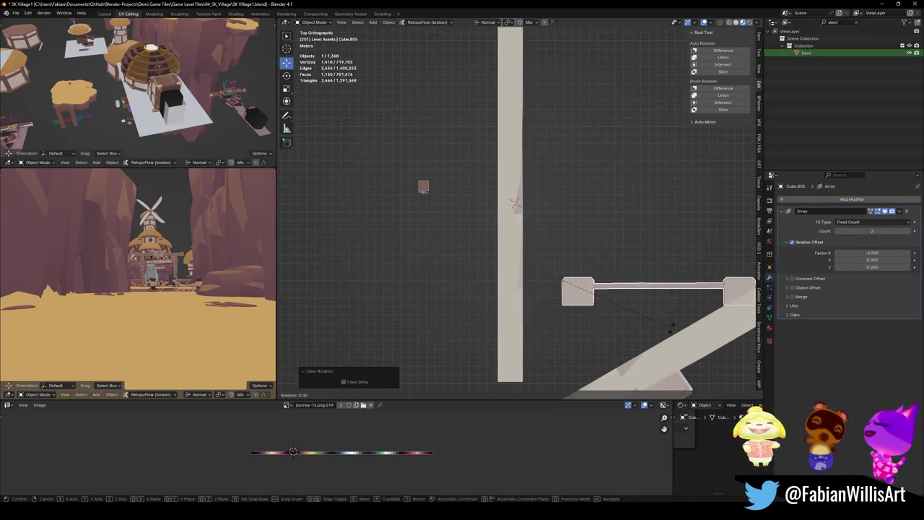
pyautogui.press('Return')
pyautogui.hotkey('ctrl', 'a')
pyautogui.click(596, 272)
pyautogui.hotkey('ctrl', 'z')
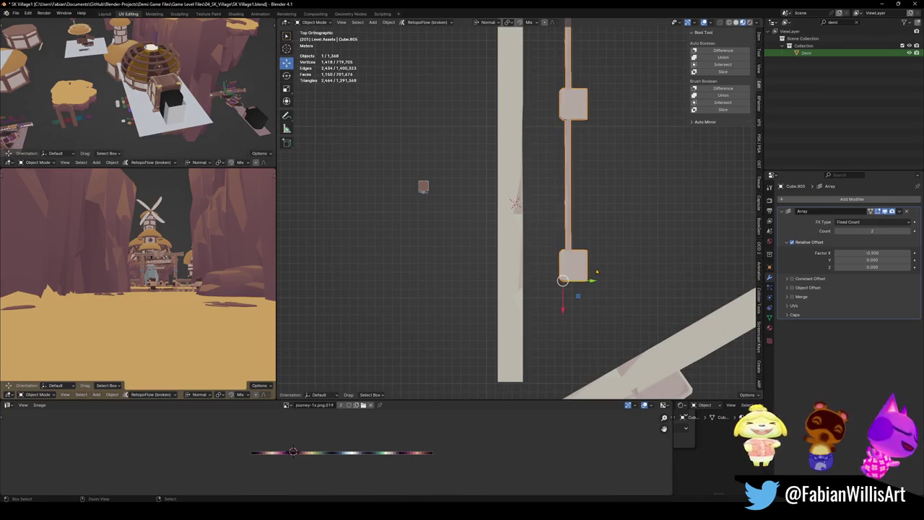
pyautogui.hotkey('ctrl', 'z')
pyautogui.hotkey('ctrl', 'a')
pyautogui.click(597, 273)
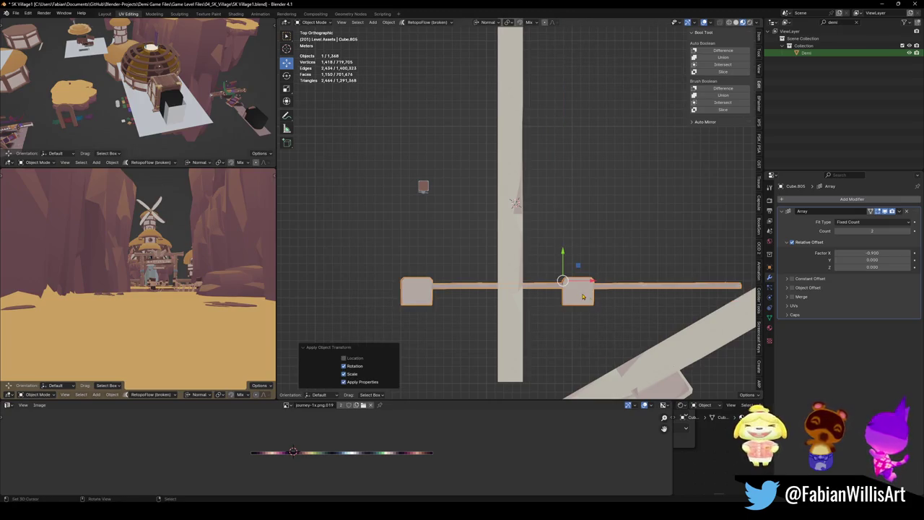
pyautogui.hotkey('ctrl', 'z')
pyautogui.hotkey('ctrl', 'z')
pyautogui.hotkey('ctrl', 'a')
pyautogui.click(525, 268)
# Turn the beam 90° and move it onto the top of the arrayed wall
pyautogui.click(518, 298)
pyautogui.click(518, 297)
pyautogui.write('r')
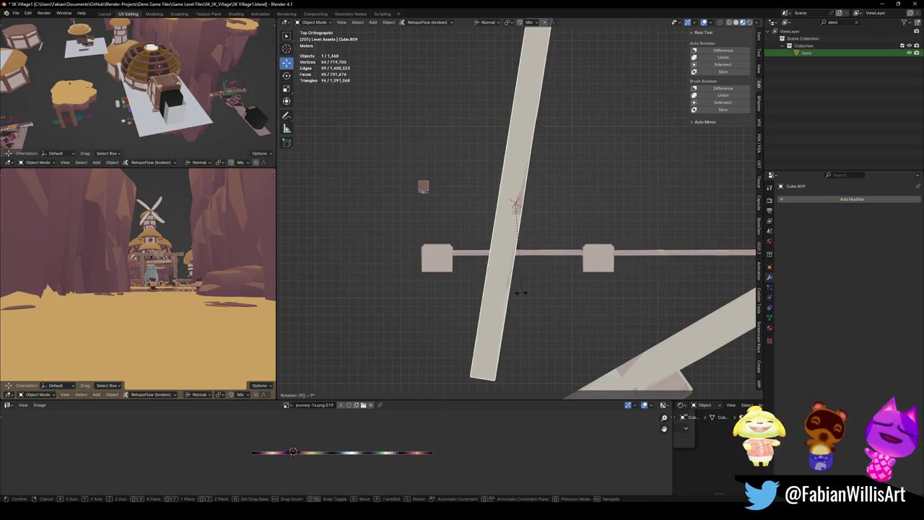
pyautogui.write('90')
pyautogui.press('Return')
pyautogui.press('g')
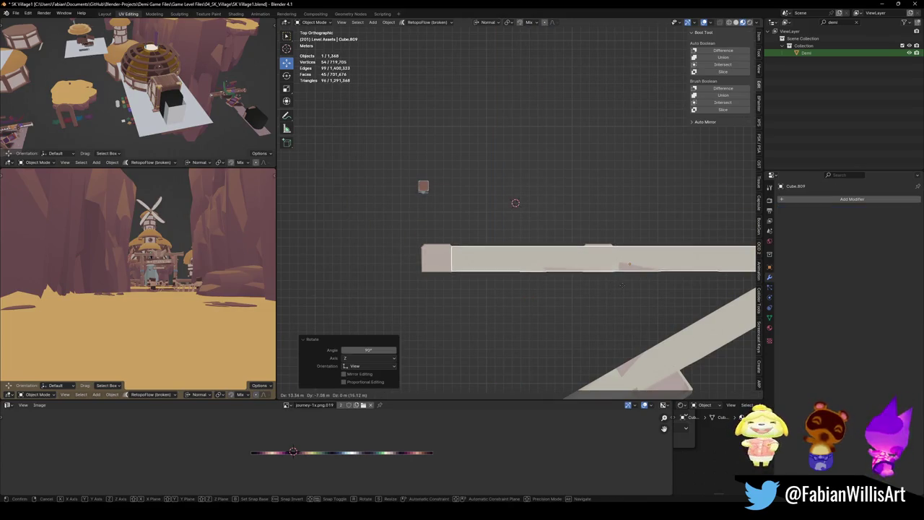
pyautogui.click(530, 229)
pyautogui.moveTo(520, 229)
pyautogui.mouseDown(button='middle')
pyautogui.moveTo(558, 247)
pyautogui.moveTo(551, 288)
pyautogui.moveTo(567, 277)
pyautogui.mouseUp(button='middle')
pyautogui.click(550, 288)
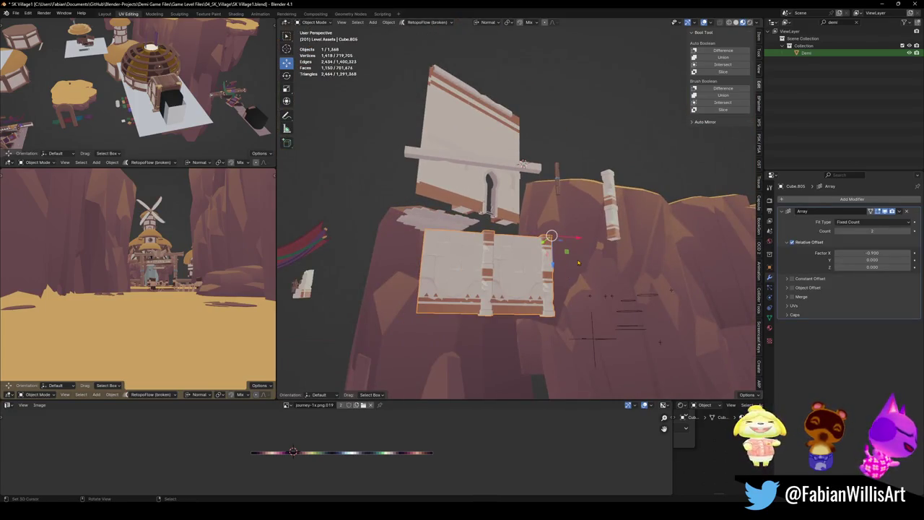
# Mirror the arrayed wall across Z so it flips upward
pyautogui.hotkey('ctrl', 'm')
pyautogui.press('z')
pyautogui.press('Return')
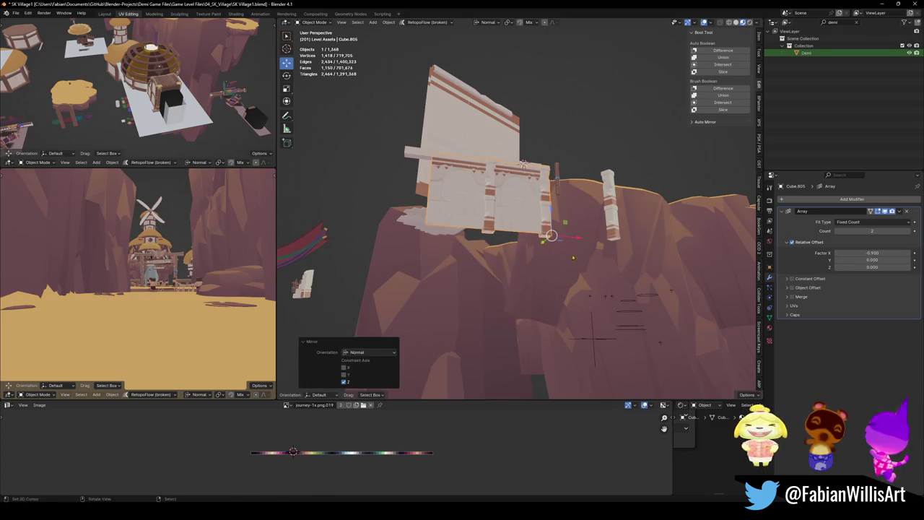
pyautogui.scroll(5, 573, 257)
pyautogui.moveTo(573, 258)
pyautogui.mouseDown(button='middle')
pyautogui.moveTo(584, 212)
pyautogui.moveTo(515, 125)
pyautogui.moveTo(525, 269)
pyautogui.mouseUp(button='middle')
# Mirror the railing beam along X, slide it 1.15 m along X and lift it 0.23 m
pyautogui.click(516, 125)
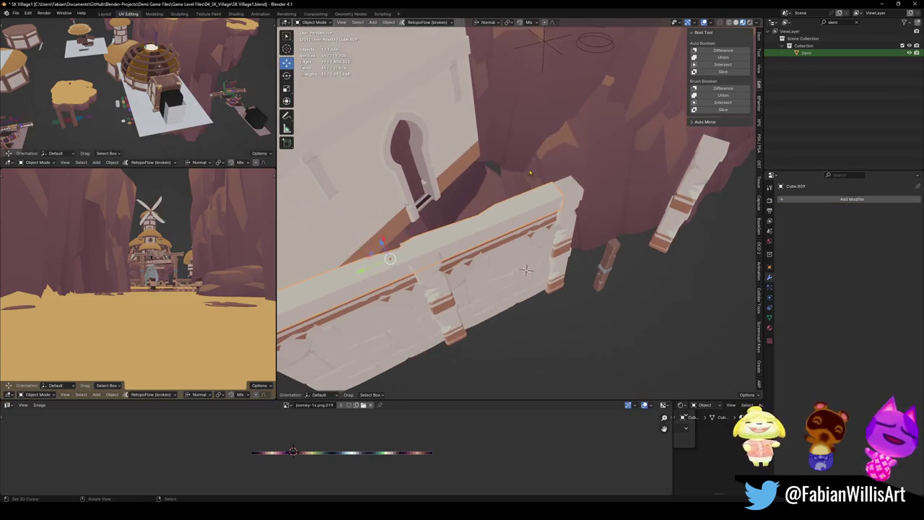
pyautogui.hotkey('ctrl', 'm')
pyautogui.press('x')
pyautogui.press('Return')
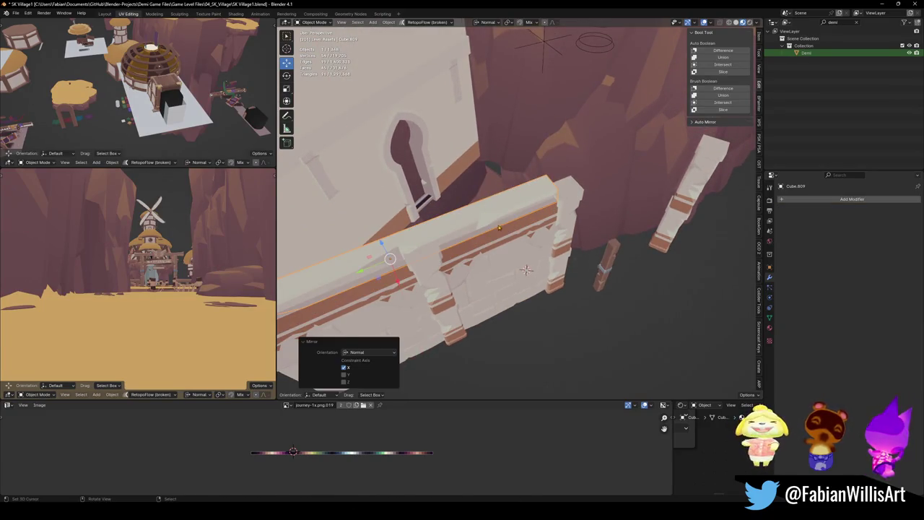
pyautogui.press('g')
pyautogui.press('x')
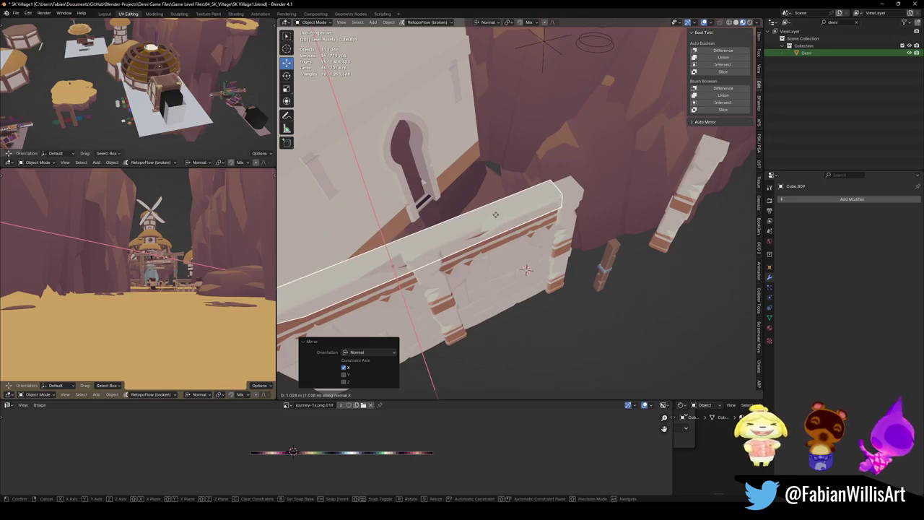
pyautogui.click(501, 223)
pyautogui.moveTo(500, 223)
pyautogui.mouseDown(button='middle')
pyautogui.moveTo(540, 195)
pyautogui.moveTo(580, 223)
pyautogui.mouseUp(button='middle')
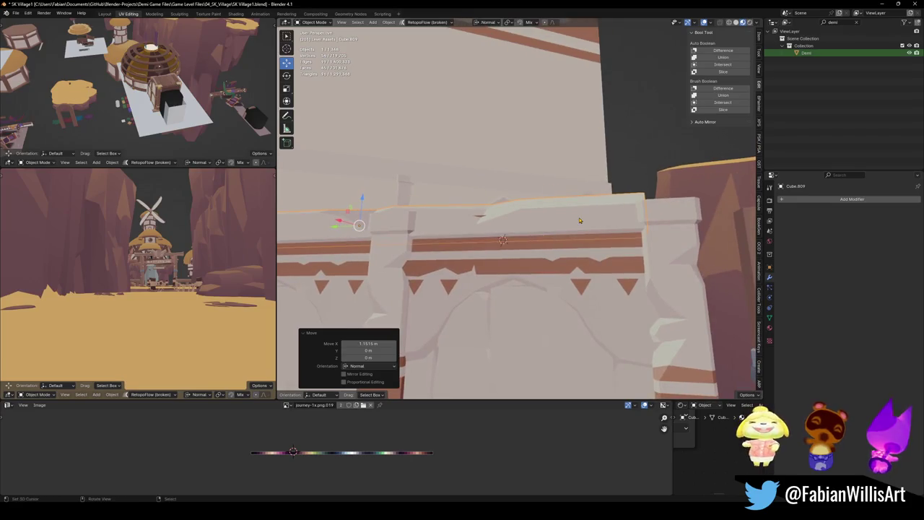
pyautogui.press('g')
pyautogui.press('z')
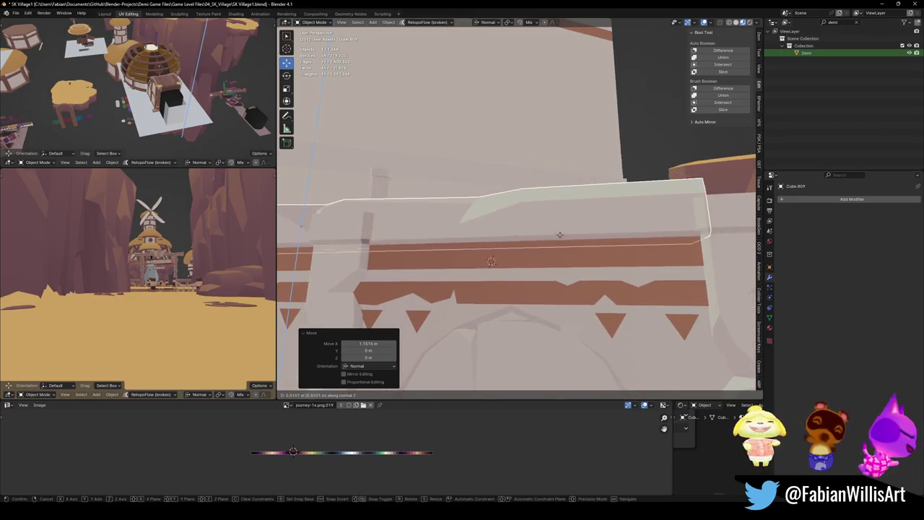
pyautogui.click(545, 223)
pyautogui.scroll(-3, 544, 223)
pyautogui.moveTo(544, 223); pyautogui.dragTo(582, 216, button='middle')
# Lower the stone slab along Z to sit at the bottom of the arched wall
pyautogui.press('g')
pyautogui.press('z')
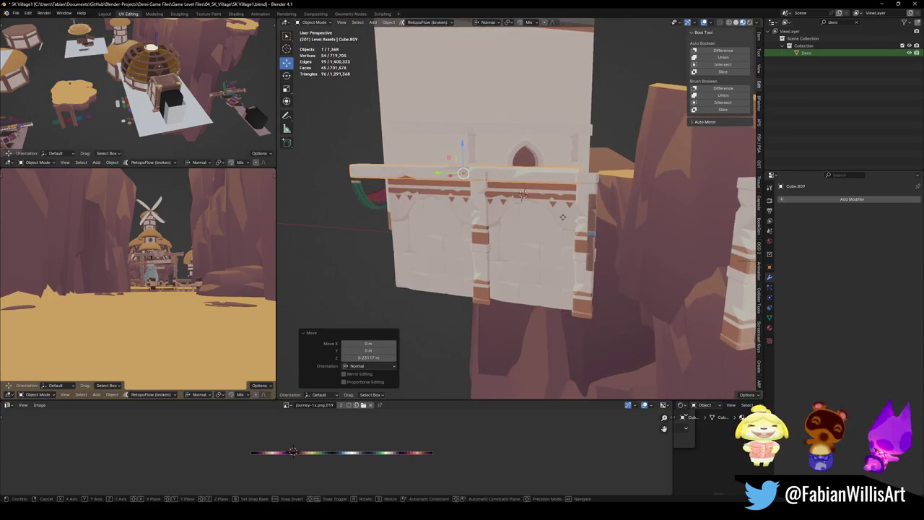
pyautogui.click(533, 304)
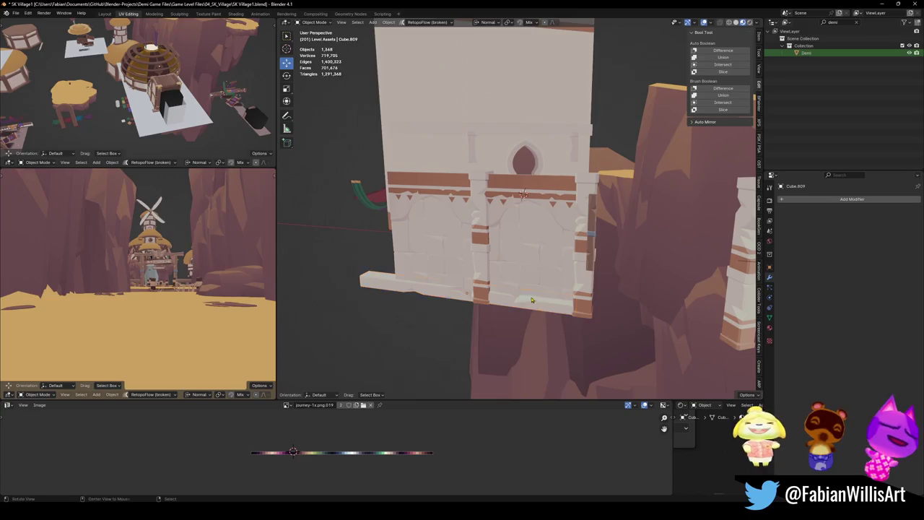
pyautogui.scroll(3, 532, 303)
pyautogui.moveTo(533, 304); pyautogui.dragTo(533, 257, button='middle')
pyautogui.click(533, 256)
pyautogui.press('g')
pyautogui.press('z')
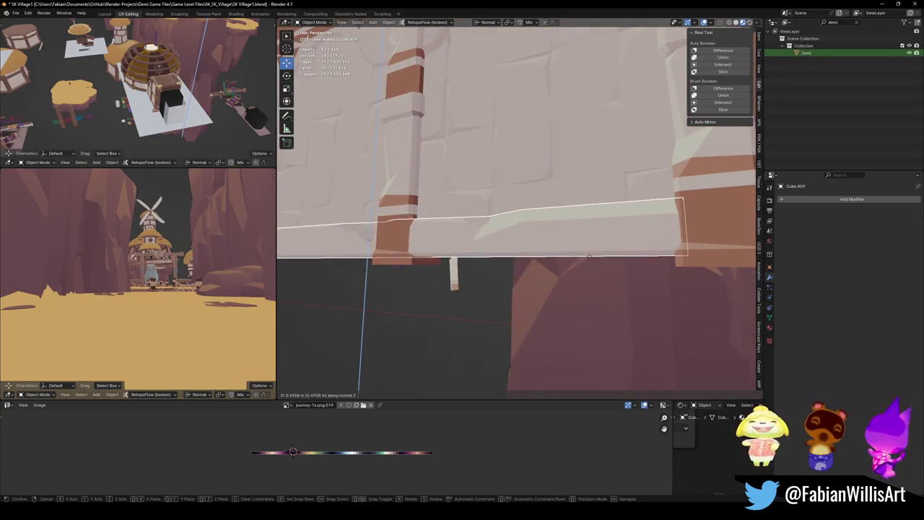
pyautogui.click(590, 264)
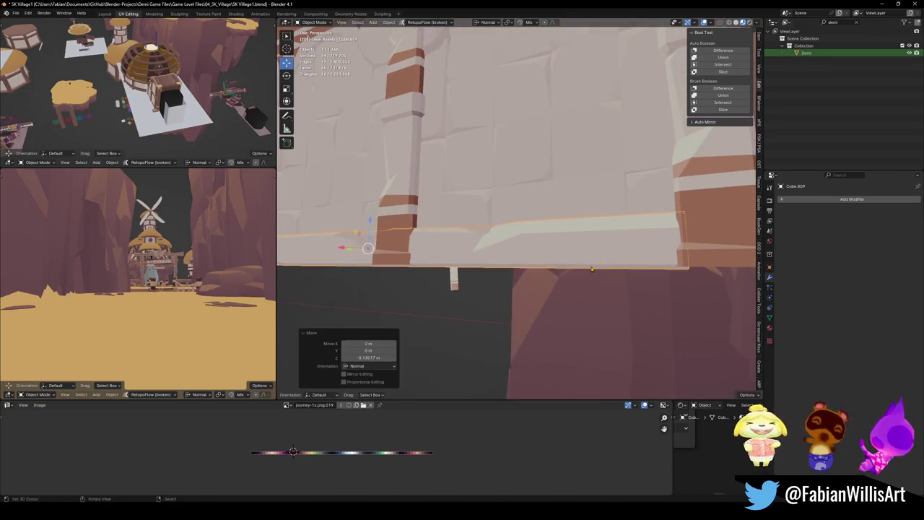
pyautogui.moveTo(591, 265); pyautogui.dragTo(542, 255, button='middle')
pyautogui.press('g')
pyautogui.press('x')
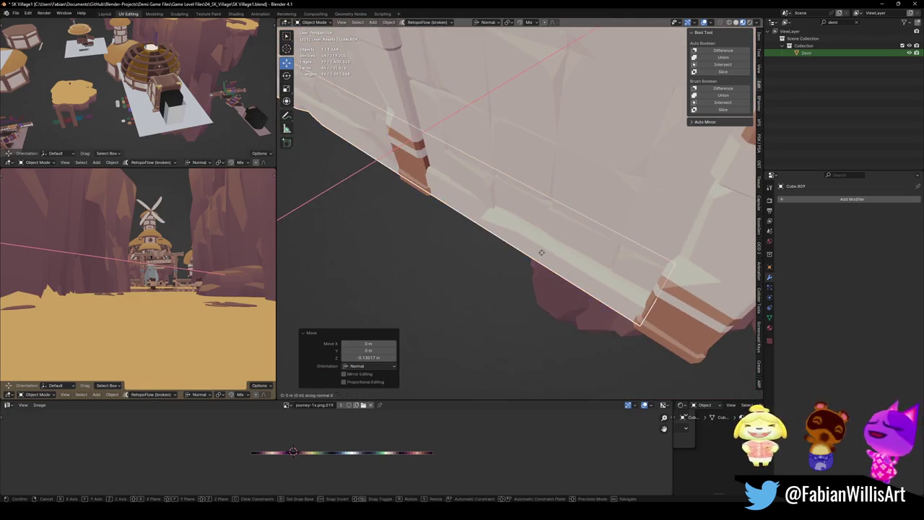
pyautogui.press('Escape')
pyautogui.moveTo(545, 252)
pyautogui.mouseDown(button='middle')
pyautogui.moveTo(585, 246)
pyautogui.moveTo(563, 234)
pyautogui.mouseUp(button='middle')
pyautogui.scroll(-3, 559, 232)
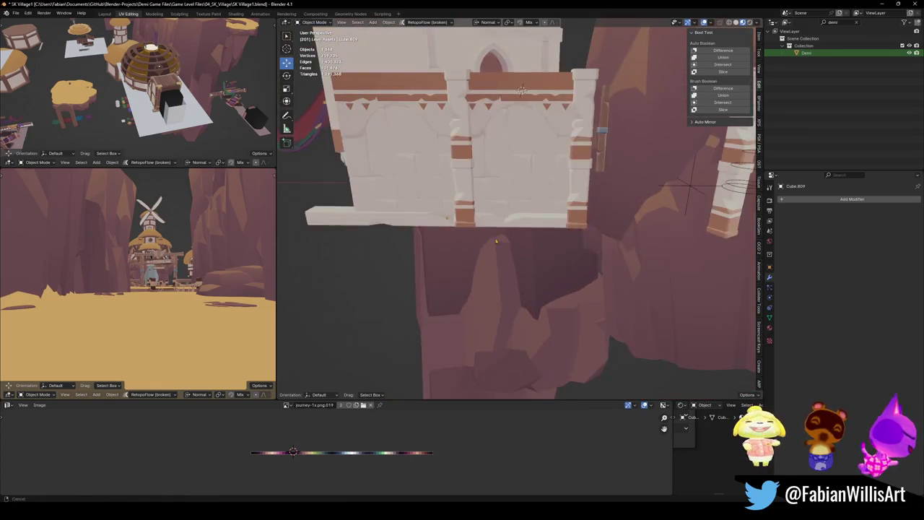
# Set the slab's origin to the 3D cursor
pyautogui.press('Tab')
pyautogui.press('KP_Decimal')
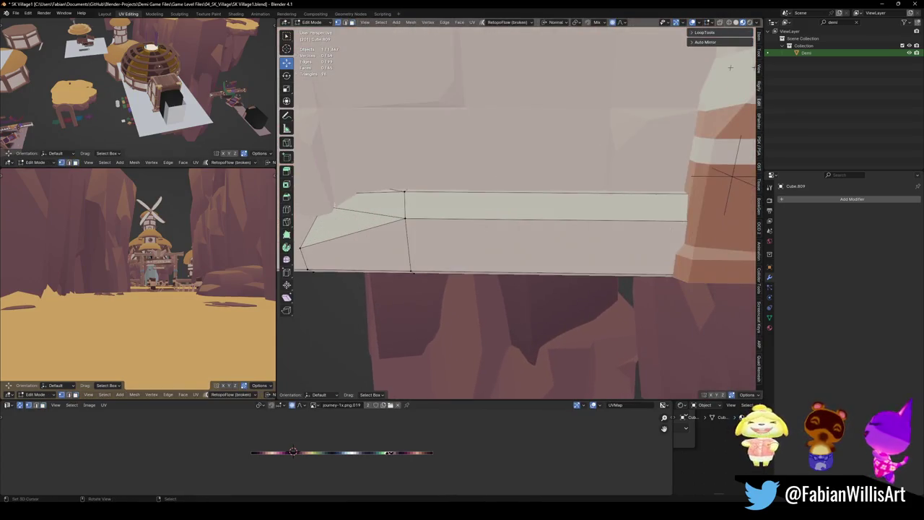
pyautogui.press('Tab')
pyautogui.rightClick(671, 191)
pyautogui.click(679, 274)
# Scale the slab along Y down to 0.855 depth and save the file
pyautogui.press('s')
pyautogui.press('y')
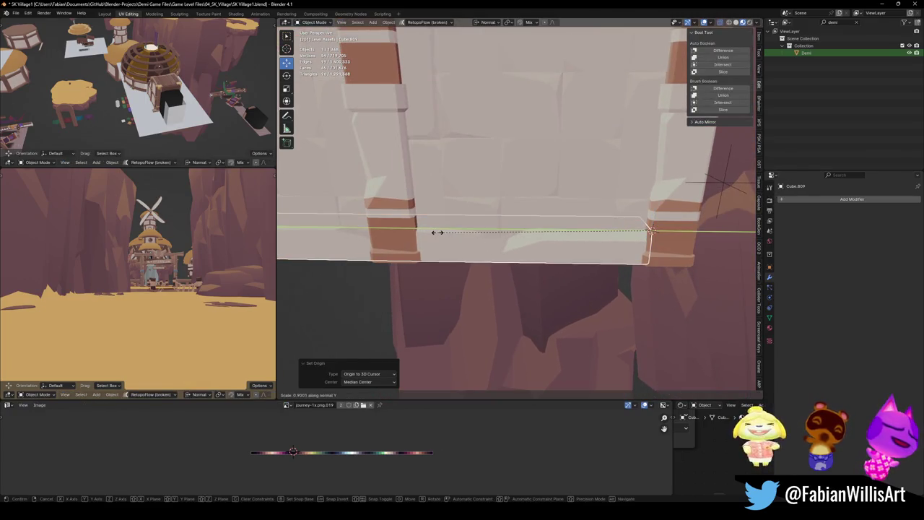
pyautogui.click(449, 232)
pyautogui.moveTo(450, 233); pyautogui.dragTo(405, 243, button='middle')
pyautogui.press('s')
pyautogui.press('y')
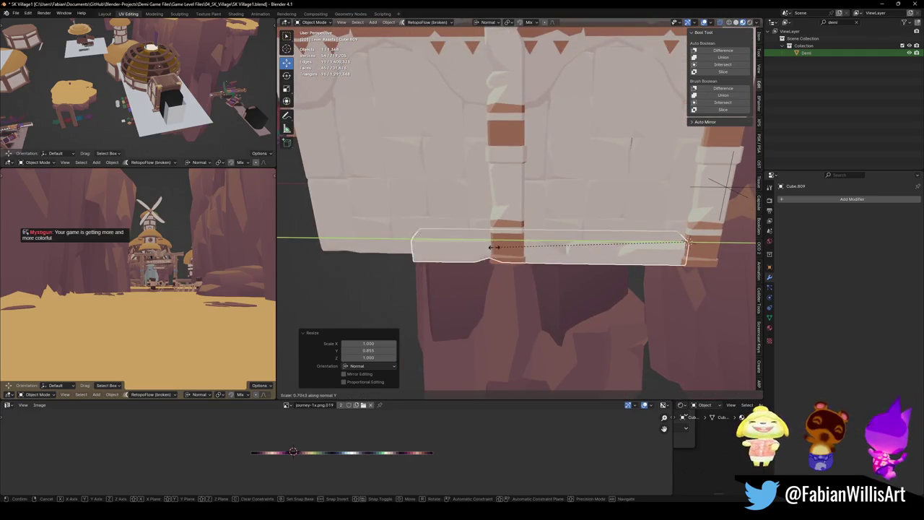
pyautogui.click(564, 248)
pyautogui.moveTo(564, 248)
pyautogui.mouseDown(button='middle')
pyautogui.moveTo(499, 316)
pyautogui.moveTo(510, 291)
pyautogui.mouseUp(button='middle')
pyautogui.hotkey('ctrl', 's')
pyautogui.click(589, 283)
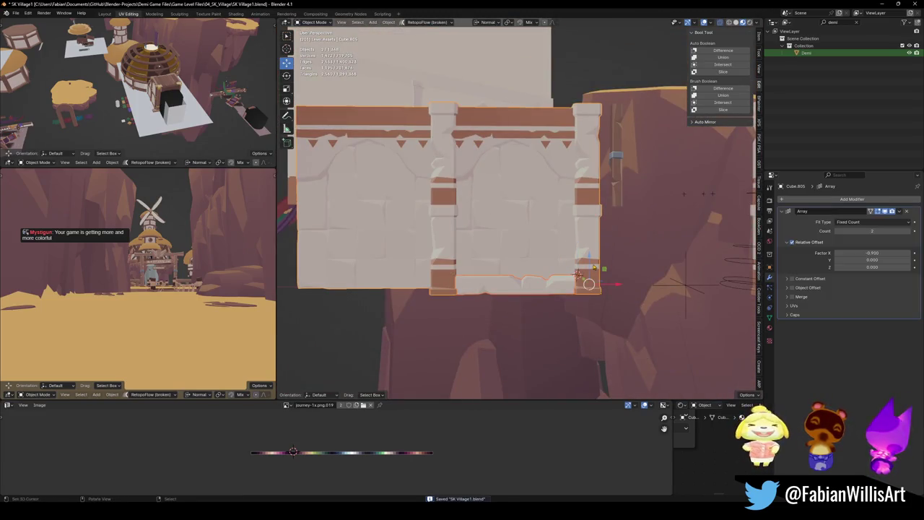
# Join the selected pieces with Ctrl+J and save the file
pyautogui.hotkey('ctrl', 'j')
pyautogui.hotkey('alt', 'a')
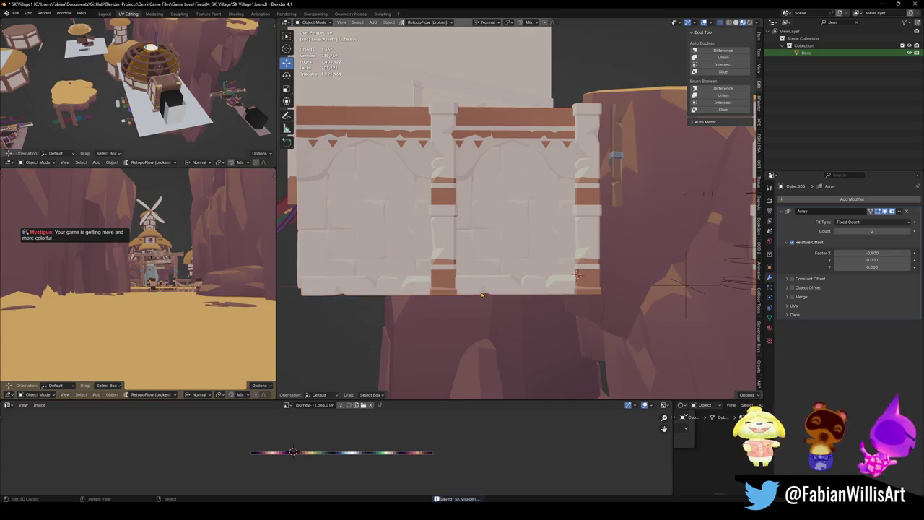
pyautogui.moveTo(480, 236); pyautogui.dragTo(528, 270, button='middle')
pyautogui.hotkey('ctrl', 's')
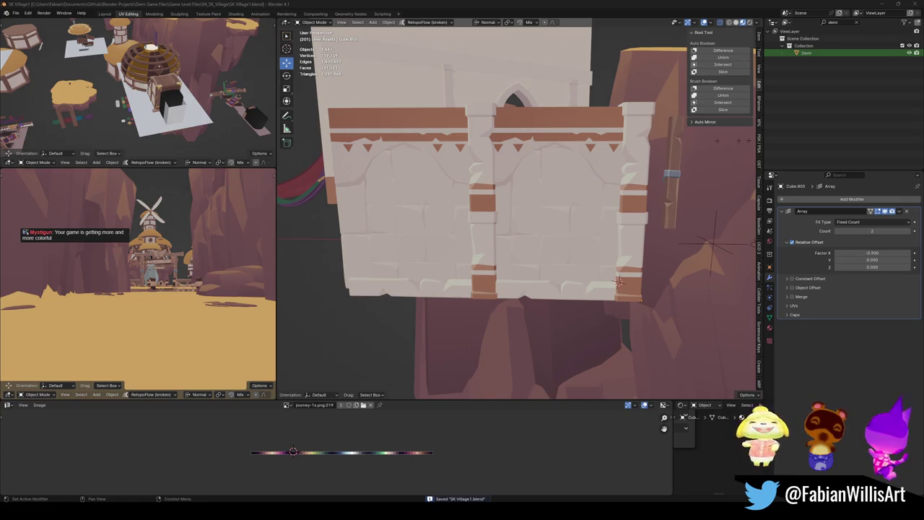
pyautogui.moveTo(384, 239)
pyautogui.mouseDown(button='middle')
pyautogui.moveTo(507, 251)
pyautogui.moveTo(545, 283)
pyautogui.mouseUp(button='middle')
pyautogui.moveTo(587, 251); pyautogui.dragTo(610, 294, button='middle')
# Duplicate the arched wall in place and rotate the copy -90° about Z
pyautogui.hotkey('shift', 'd')
pyautogui.press('Escape')
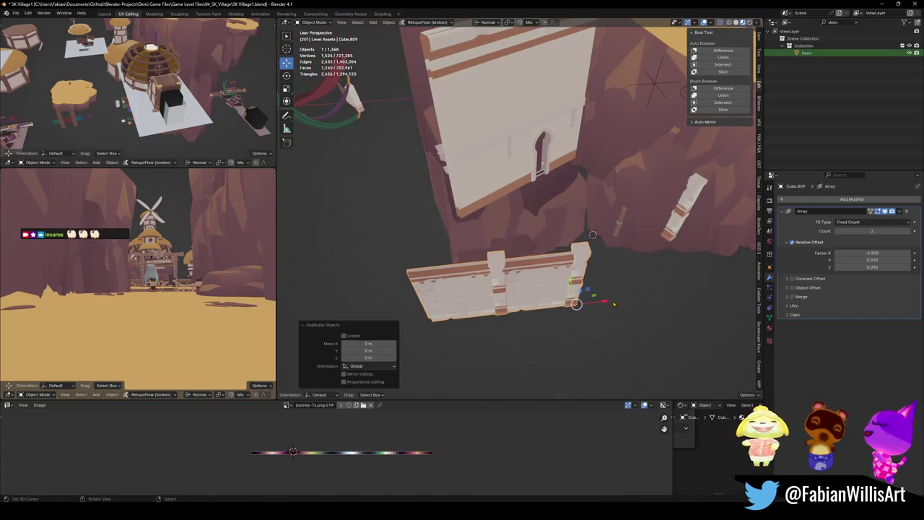
pyautogui.write('rz-90')
pyautogui.press('Return')
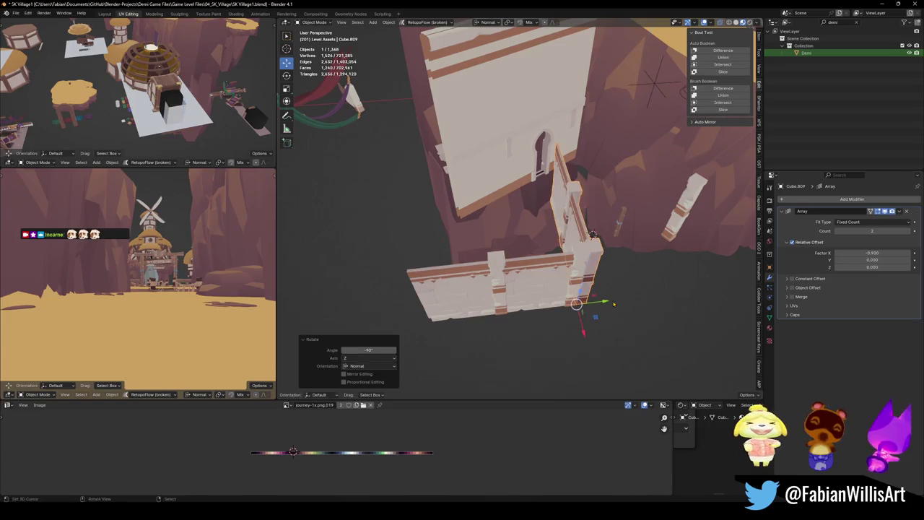
# Slide the copied wall along Y and then X into a corner with the original
pyautogui.press('g')
pyautogui.press('y')
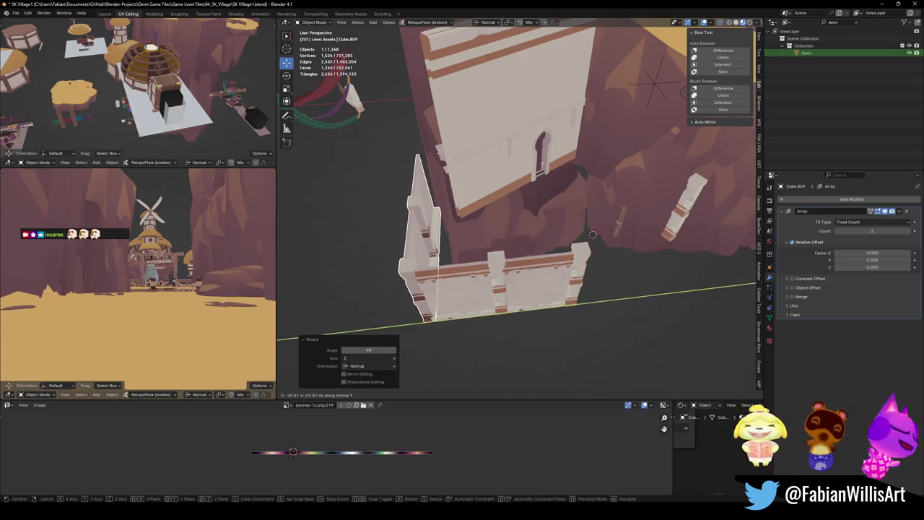
pyautogui.click(592, 235)
pyautogui.scroll(5, 462, 267)
pyautogui.moveTo(462, 267)
pyautogui.mouseDown(button='middle')
pyautogui.moveTo(536, 231)
pyautogui.moveTo(588, 250)
pyautogui.moveTo(486, 175)
pyautogui.moveTo(538, 229)
pyautogui.moveTo(557, 267)
pyautogui.mouseUp(button='middle')
pyautogui.press('g')
pyautogui.press('x')
pyautogui.click(537, 231)
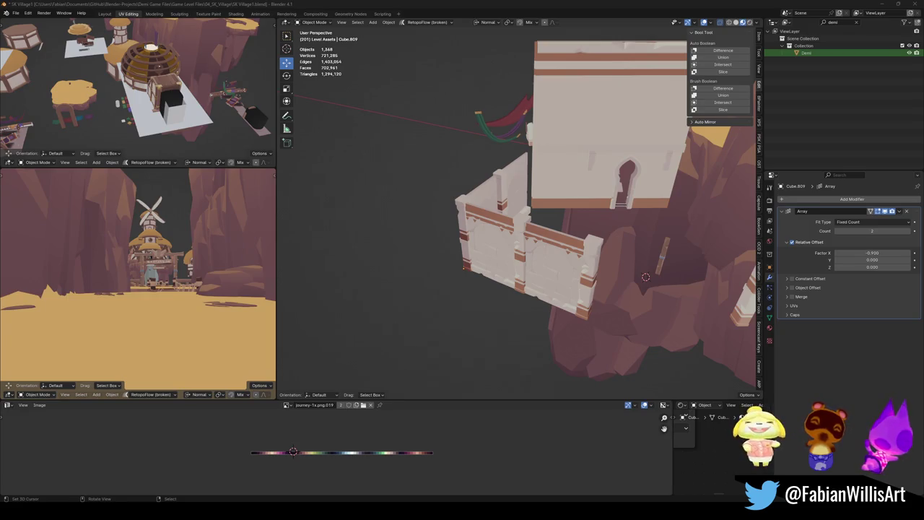
pyautogui.moveTo(485, 275)
pyautogui.mouseDown(button='middle')
pyautogui.moveTo(606, 229)
pyautogui.moveTo(482, 242)
pyautogui.moveTo(500, 242)
pyautogui.mouseUp(button='middle')
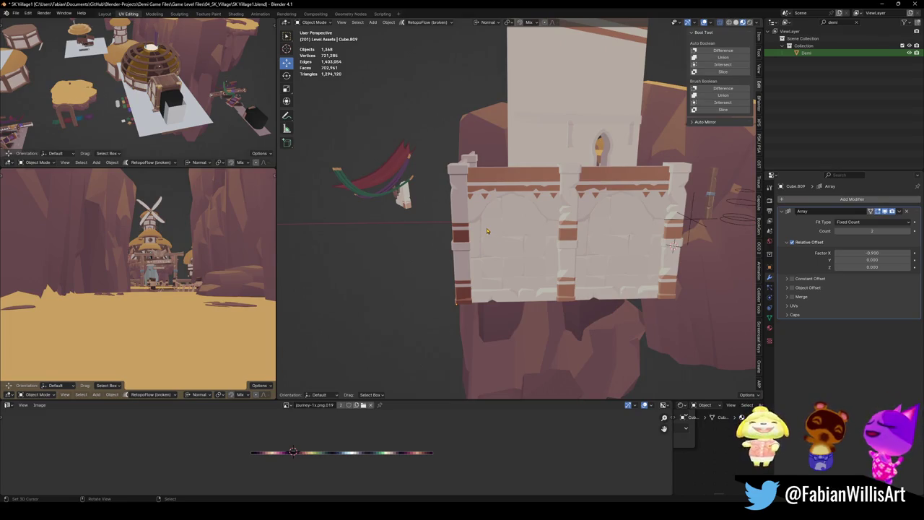
pyautogui.moveTo(520, 232)
pyautogui.mouseDown(button='middle')
pyautogui.moveTo(596, 237)
pyautogui.moveTo(592, 245)
pyautogui.mouseUp(button='middle')
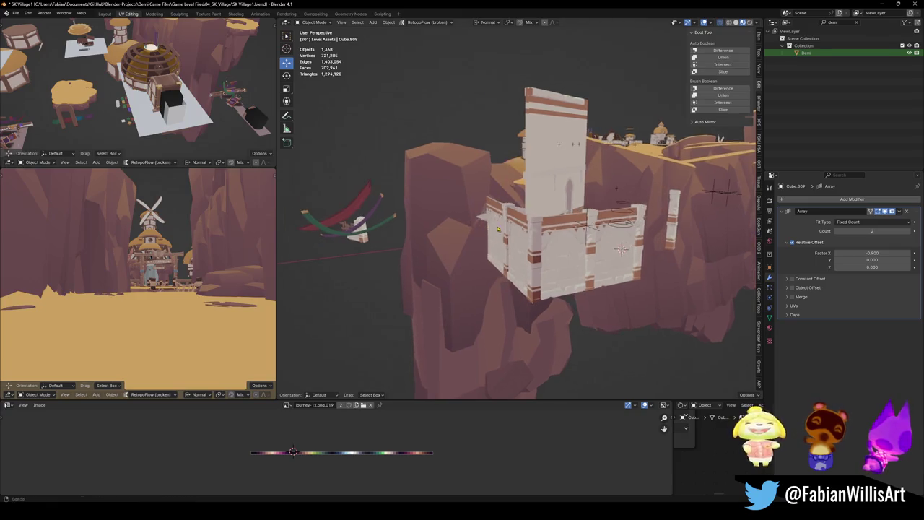
pyautogui.moveTo(592, 246); pyautogui.dragTo(504, 222, button='middle')
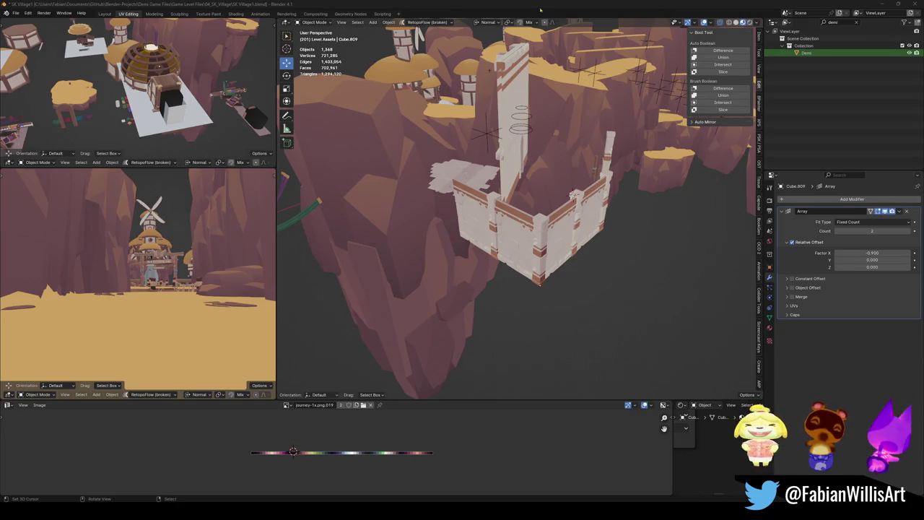
pyautogui.moveTo(505, 216); pyautogui.dragTo(498, 249, button='middle')
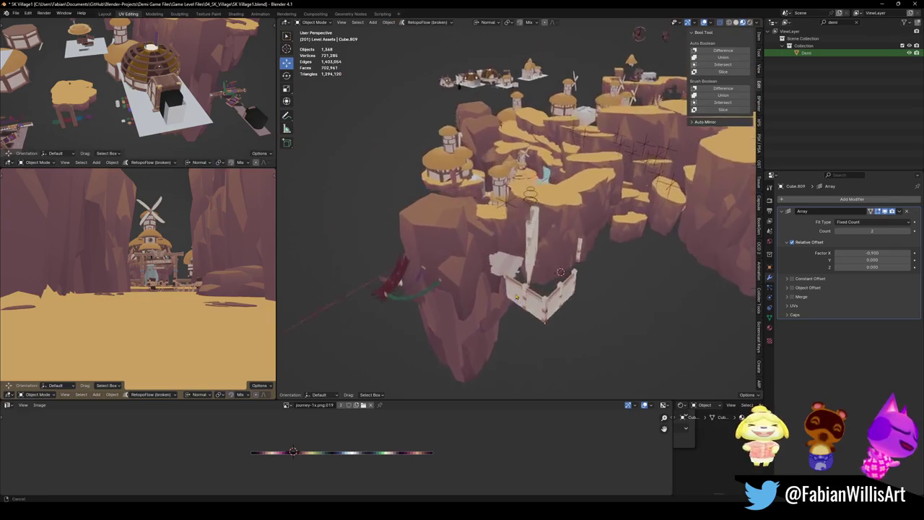
pyautogui.moveTo(549, 217)
pyautogui.mouseDown(button='middle')
pyautogui.moveTo(588, 244)
pyautogui.moveTo(524, 238)
pyautogui.moveTo(613, 254)
pyautogui.moveTo(559, 244)
pyautogui.moveTo(488, 290)
pyautogui.mouseUp(button='middle')
pyautogui.click(540, 256)
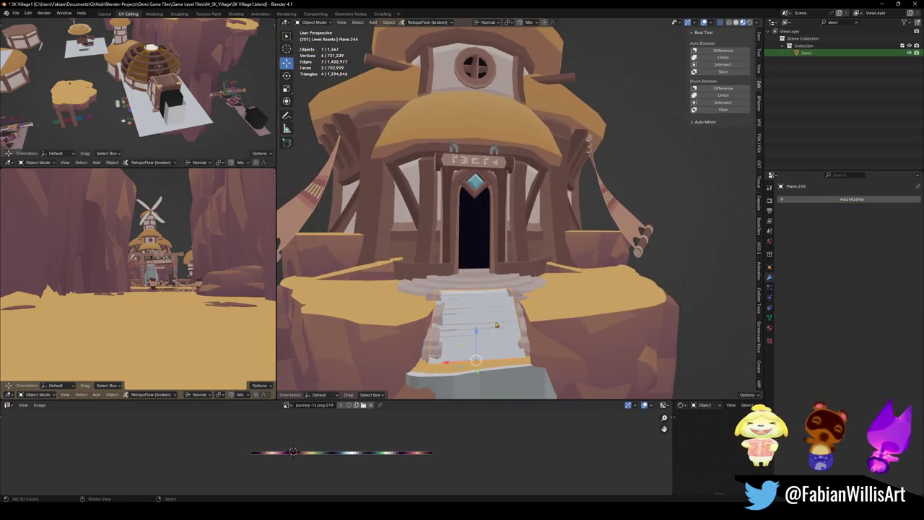
pyautogui.click(488, 290)
pyautogui.click(485, 286)
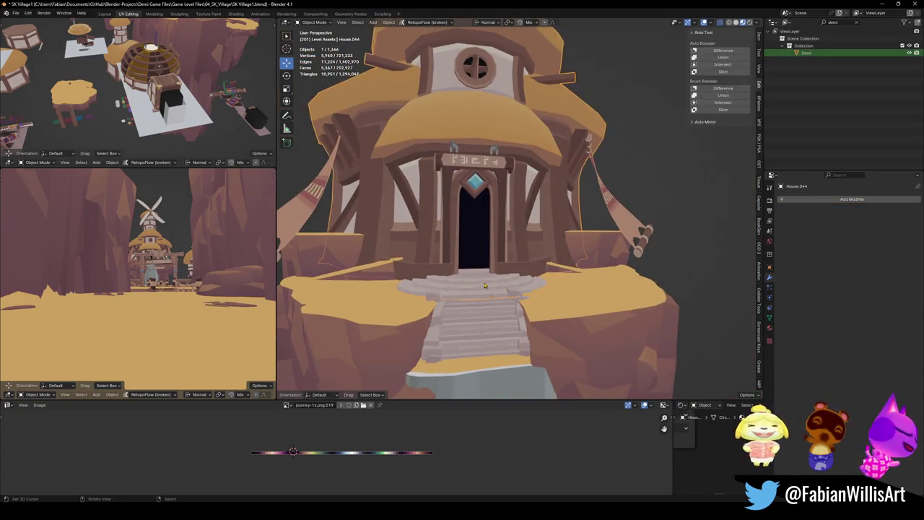
pyautogui.press('h')
pyautogui.hotkey('alt', 'h')
pyautogui.click(489, 316)
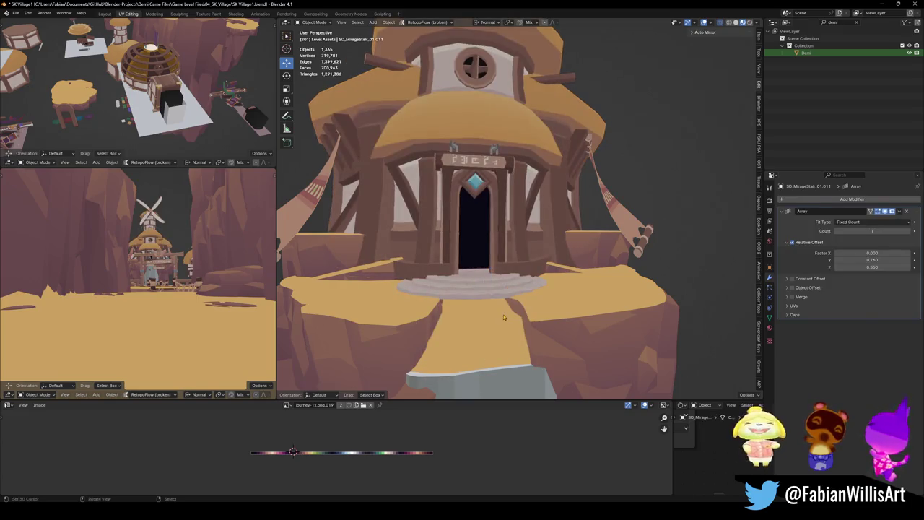
pyautogui.moveTo(505, 320)
pyautogui.mouseDown(button='middle')
pyautogui.moveTo(509, 303)
pyautogui.moveTo(481, 282)
pyautogui.mouseUp(button='middle')
pyautogui.hotkey('alt', 'h')
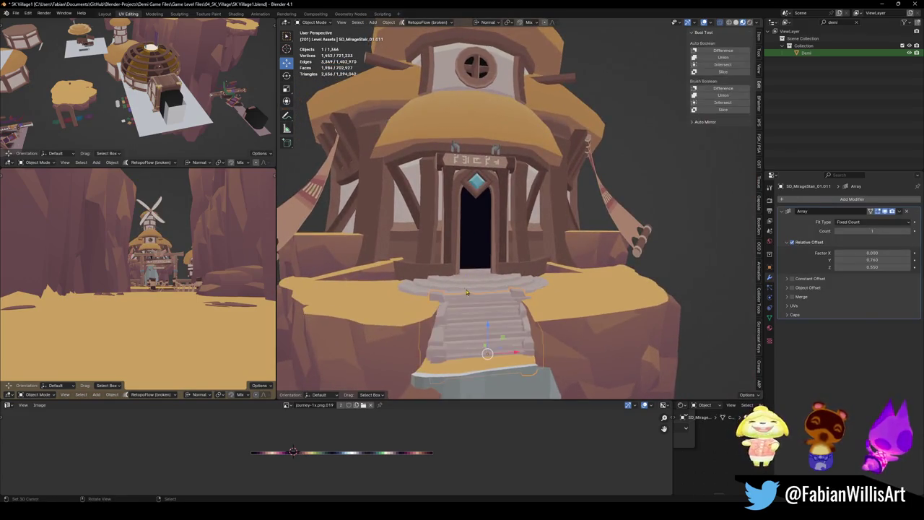
pyautogui.scroll(3, 475, 280)
pyautogui.moveTo(475, 280)
pyautogui.mouseDown(button='middle')
pyautogui.moveTo(576, 249)
pyautogui.moveTo(558, 233)
pyautogui.mouseUp(button='middle')
pyautogui.scroll(-4, 505, 274)
pyautogui.scroll(3, 537, 265)
pyautogui.scroll(-5, 536, 265)
pyautogui.scroll(2, 548, 262)
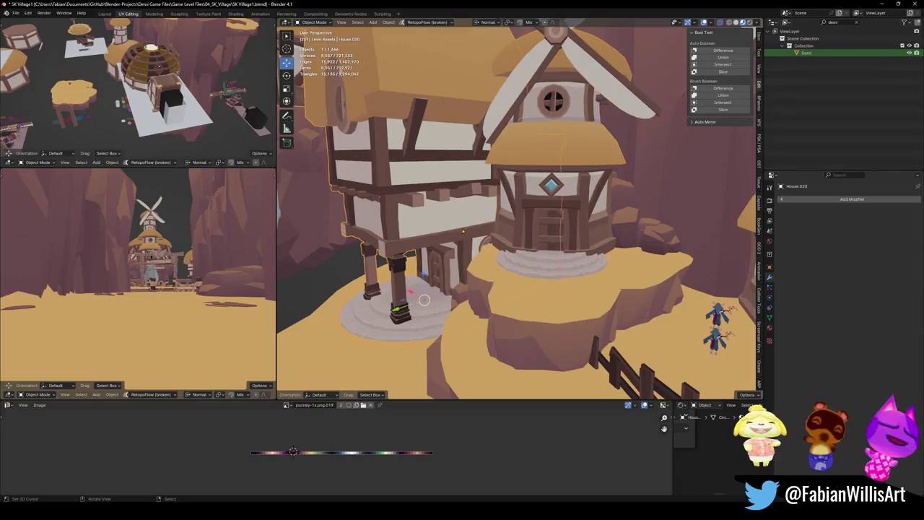
# Hide the front houses and the windmill wheel, then save the file
pyautogui.press('h')
pyautogui.click(436, 280)
pyautogui.moveTo(436, 280)
pyautogui.mouseDown(button='middle')
pyautogui.moveTo(538, 233)
pyautogui.moveTo(433, 181)
pyautogui.mouseUp(button='middle')
pyautogui.click(402, 165)
pyautogui.press('Delete')
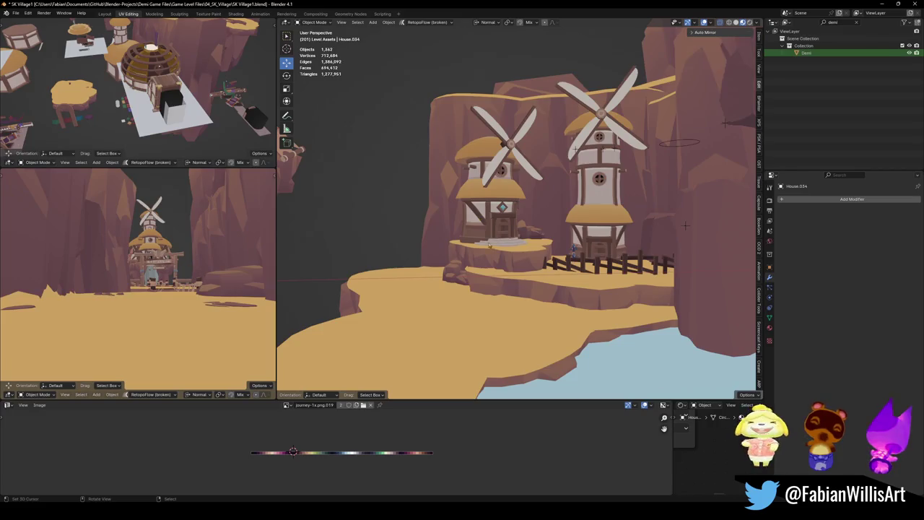
pyautogui.moveTo(491, 238); pyautogui.dragTo(532, 254, button='middle')
pyautogui.hotkey('alt', 'h')
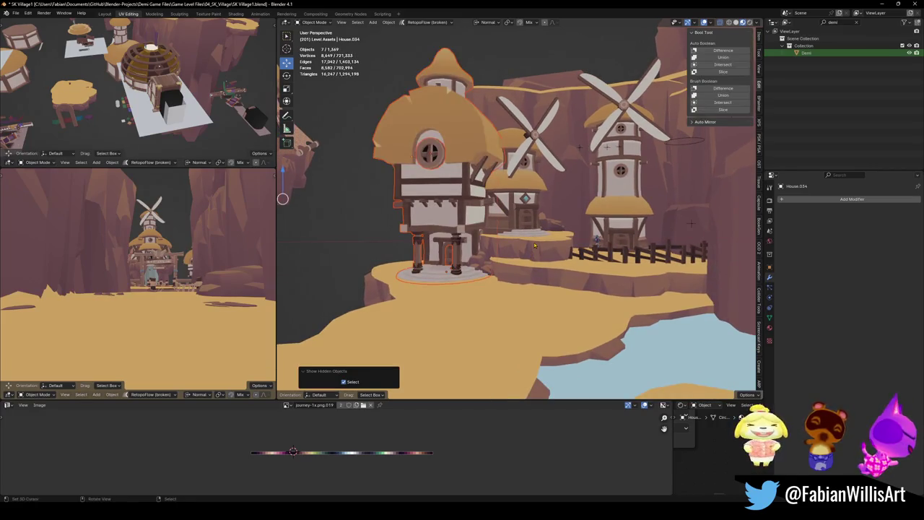
pyautogui.press('Delete')
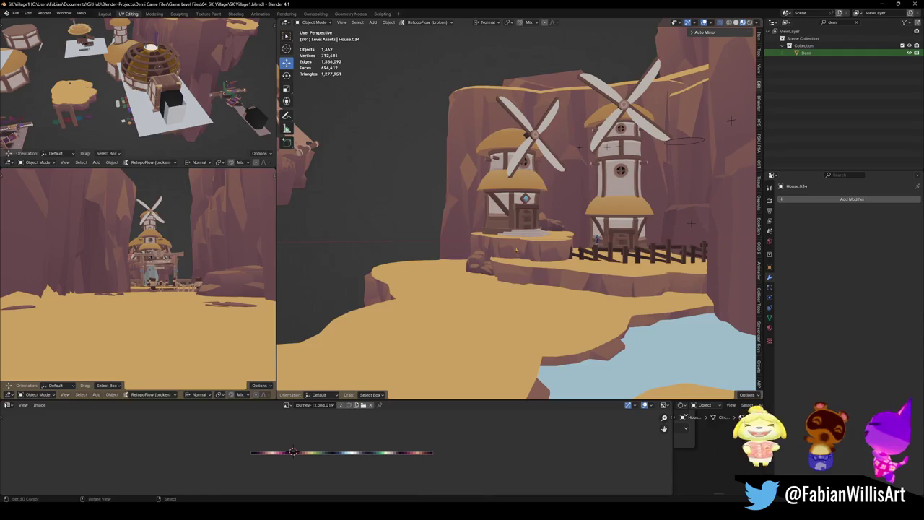
pyautogui.hotkey('ctrl', 's')
# Walk through the lower viewport toward the windmills, then select and frame the tower
pyautogui.hotkey('shift', '`')
pyautogui.press('w')
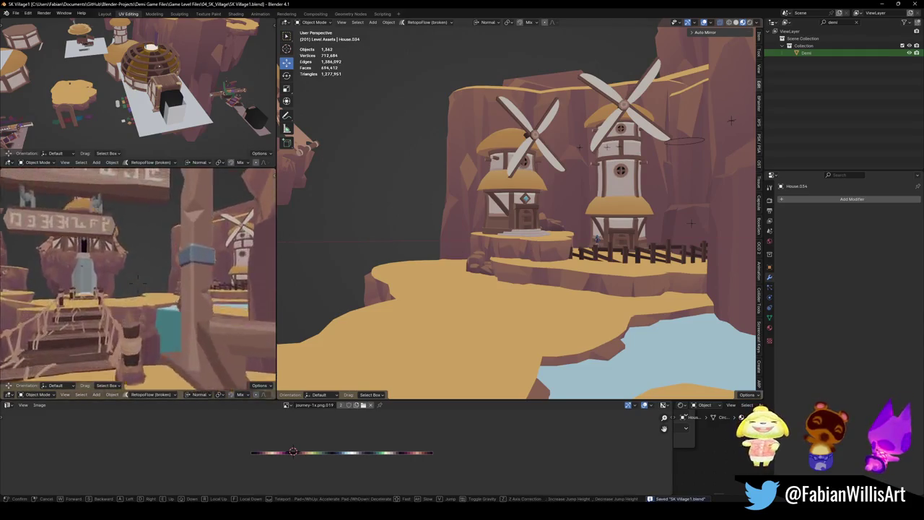
pyautogui.press('s')
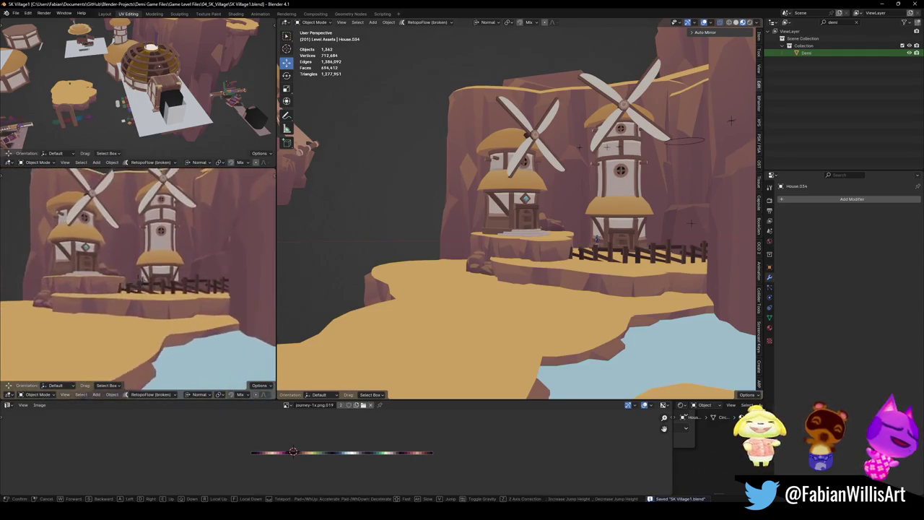
pyautogui.click(621, 203)
pyautogui.click(621, 203)
pyautogui.press('KP_Decimal')
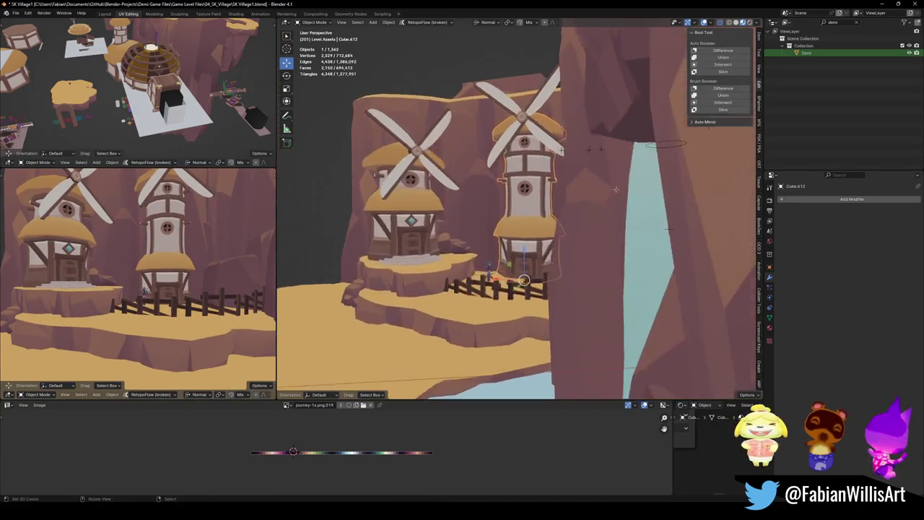
# In Edit Mode, add a vertical loop cut to the tower's plaster wall
pyautogui.press('Tab')
pyautogui.scroll(3, 703, 236)
pyautogui.scroll(-2, 704, 236)
pyautogui.keyDown('alt'); pyautogui.click(509, 255); pyautogui.keyUp('alt')
pyautogui.keyDown('alt'); pyautogui.keyDown('shift'); pyautogui.click(534, 214); pyautogui.keyUp('shift'); pyautogui.keyUp('alt')
pyautogui.keyDown('alt'); pyautogui.keyDown('shift'); pyautogui.click(556, 212); pyautogui.keyUp('shift'); pyautogui.keyUp('alt')
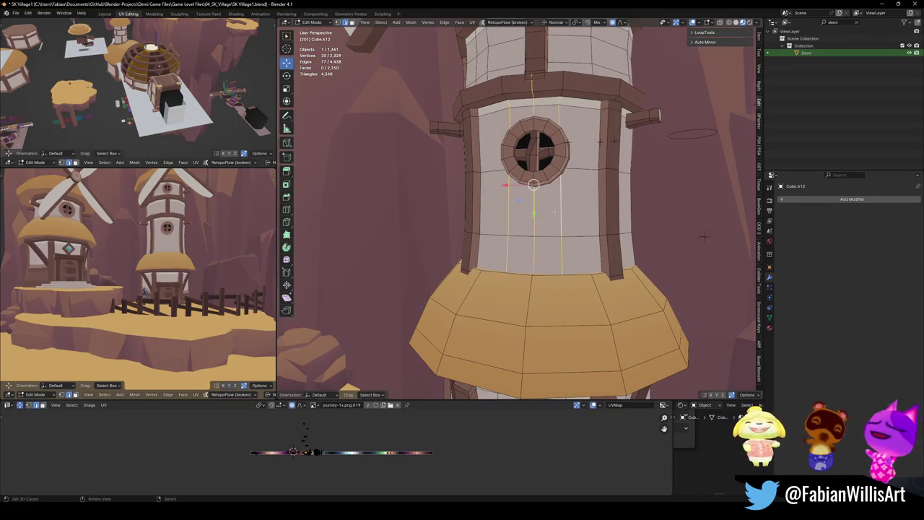
pyautogui.hotkey('alt', 'a')
pyautogui.scroll(2, 568, 205)
pyautogui.hotkey('ctrl', 'r')
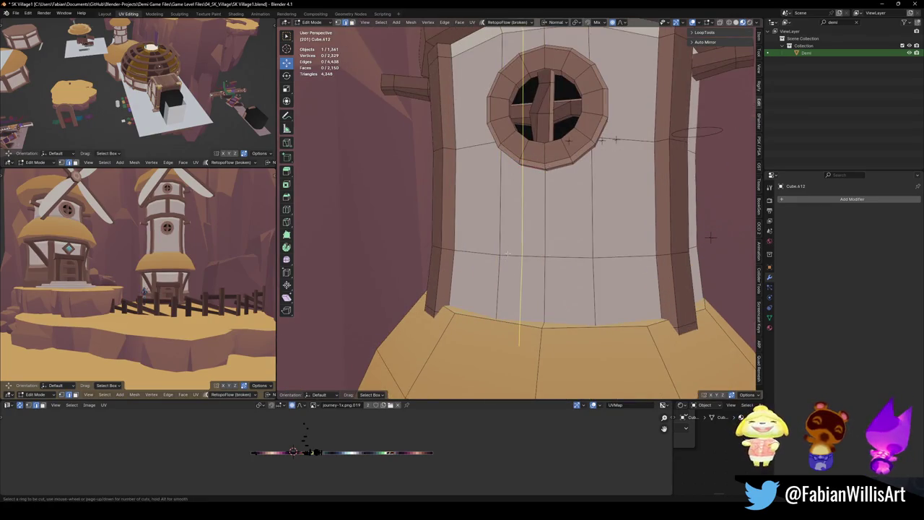
pyautogui.click(508, 254)
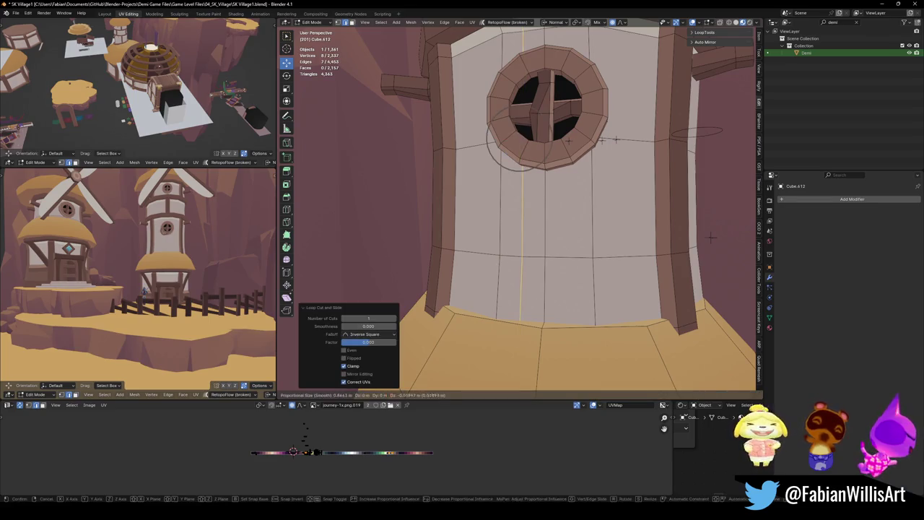
pyautogui.click(524, 252)
# Move the thin vertical strip's UVs onto another palette colour
pyautogui.keyDown('alt'); pyautogui.click(500, 139); pyautogui.keyUp('alt')
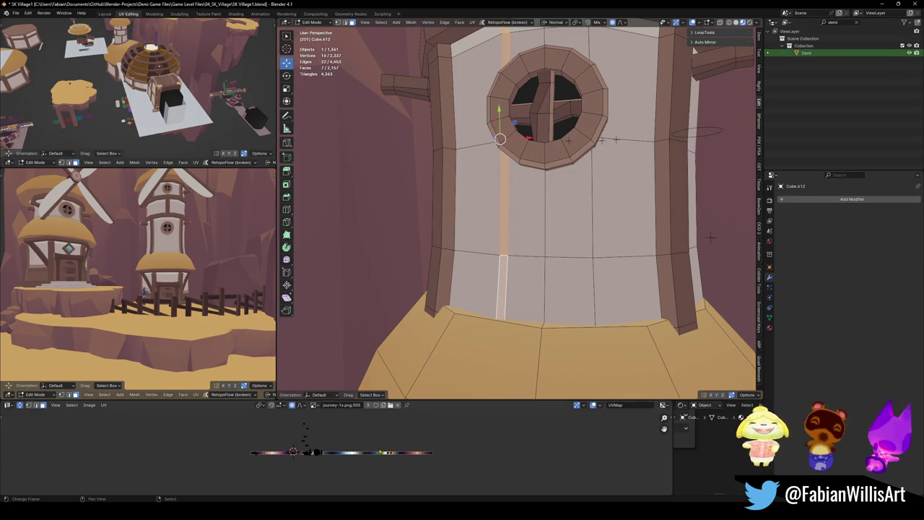
pyautogui.scroll(6, 379, 451)
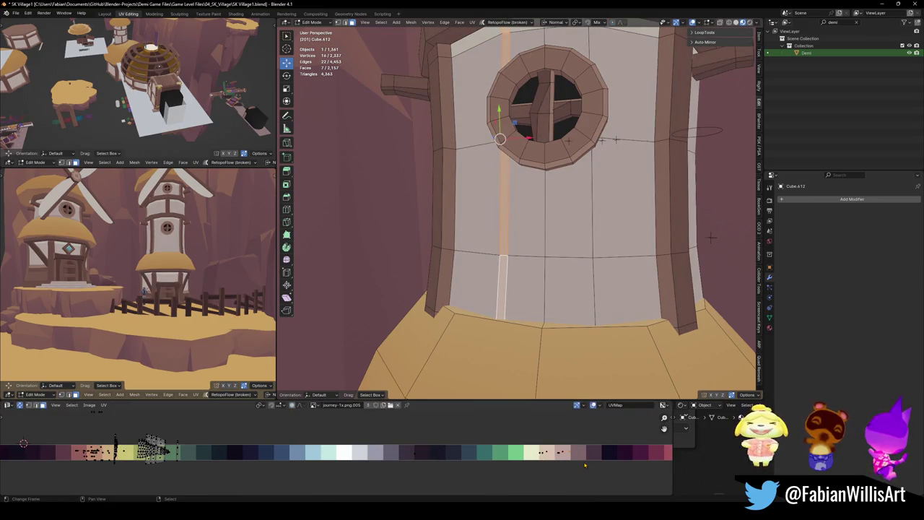
pyautogui.press('g')
pyautogui.click(559, 466)
# Cut another vertical edge loop and shift it sideways along X
pyautogui.hotkey('ctrl', 'r')
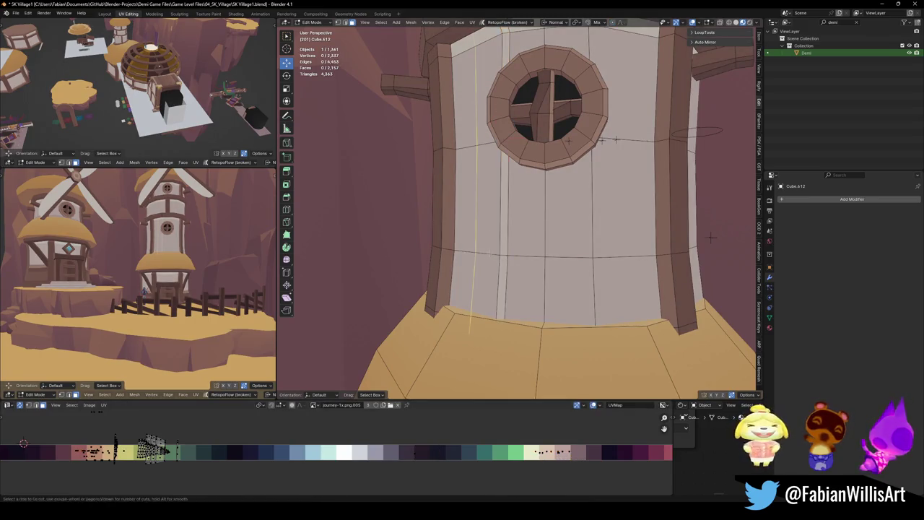
pyautogui.click(472, 185)
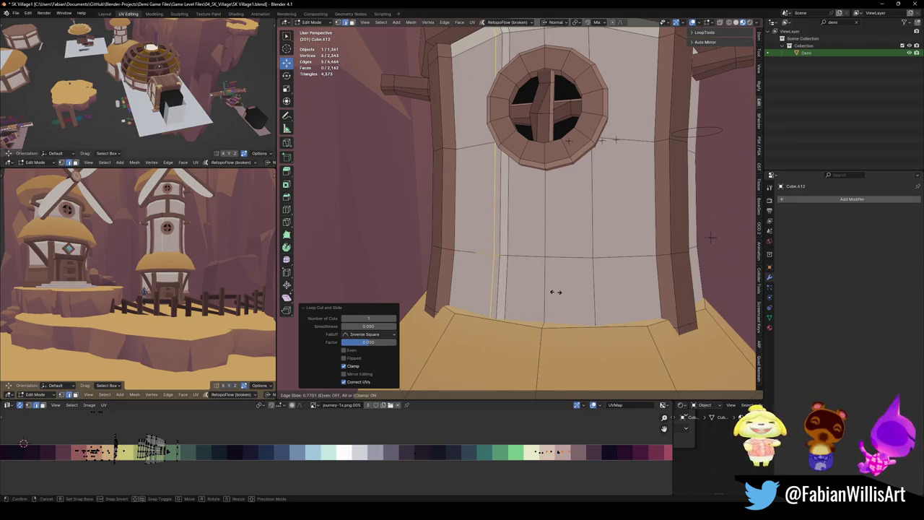
pyautogui.click(553, 290)
pyautogui.keyDown('alt'); pyautogui.click(497, 217); pyautogui.keyUp('alt')
pyautogui.press('g')
pyautogui.press('x')
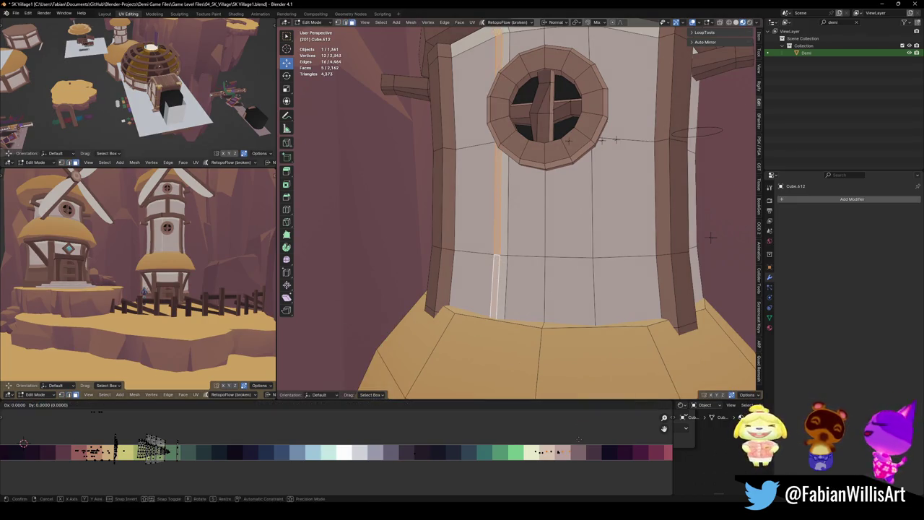
pyautogui.press('Return')
pyautogui.hotkey('alt', 'a')
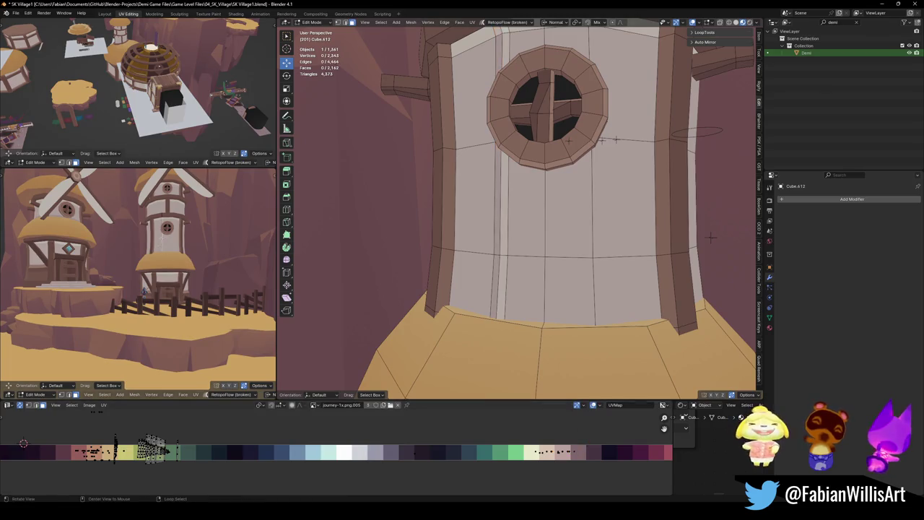
# Add a centred vertical loop below the window and bevel it into a narrow strip
pyautogui.scroll(3, 167, 227)
pyautogui.scroll(3, 167, 227)
pyautogui.moveTo(174, 281); pyautogui.dragTo(334, 251, button='middle')
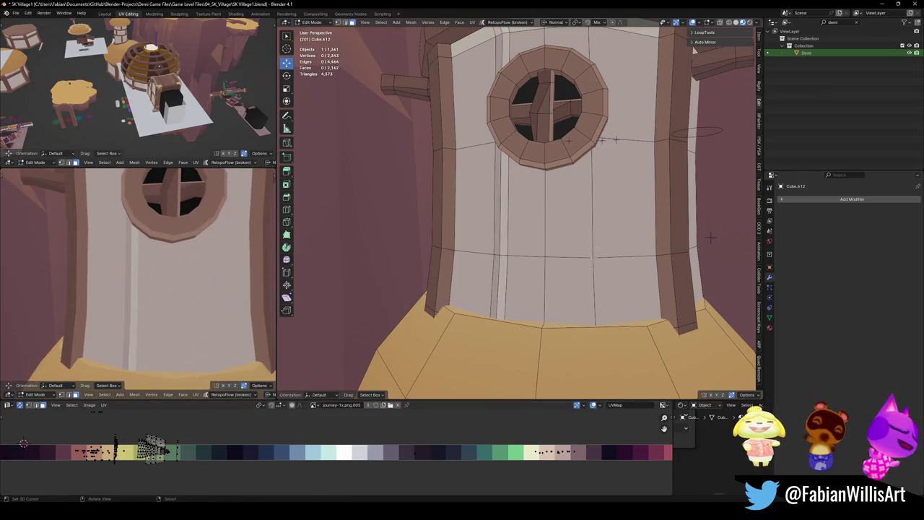
pyautogui.hotkey('ctrl', 'r')
pyautogui.click(570, 260)
pyautogui.rightClick(571, 260)
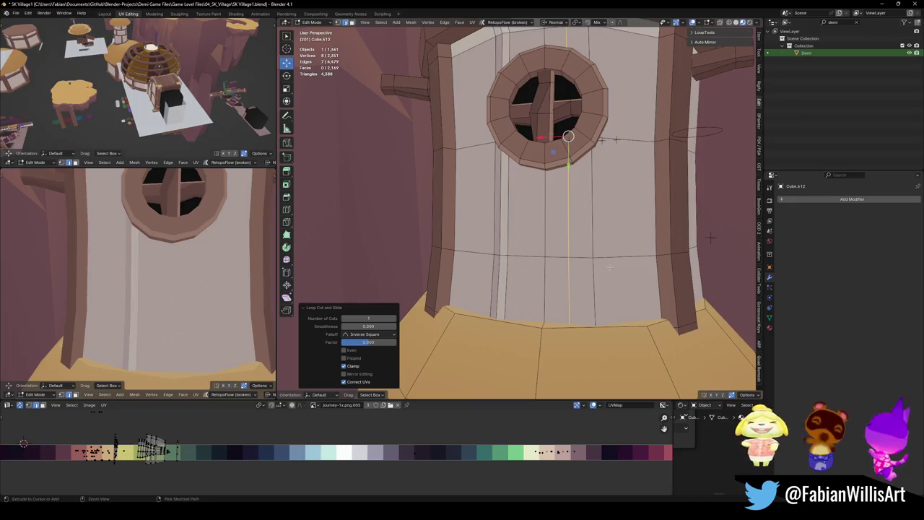
pyautogui.press('g')
pyautogui.press('g')
pyautogui.click(592, 182)
pyautogui.hotkey('ctrl', 'b')
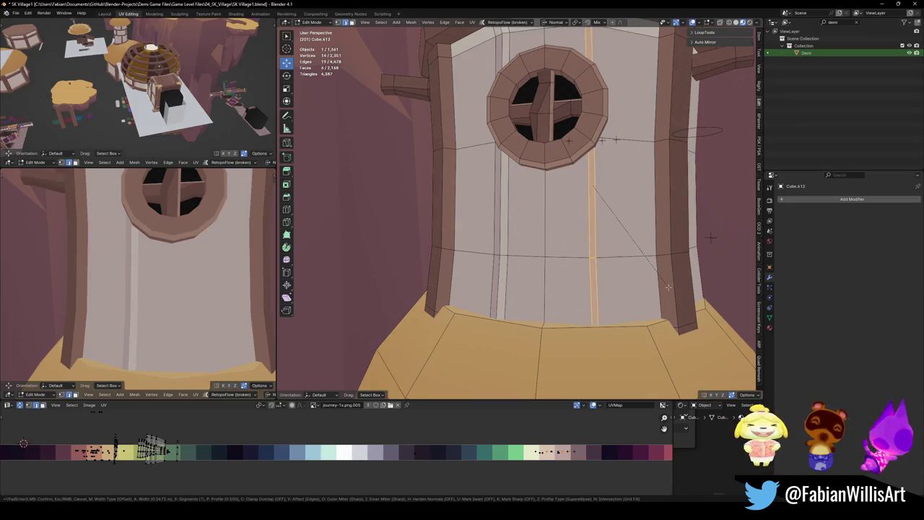
pyautogui.click(588, 265)
pyautogui.hotkey('alt', 'a')
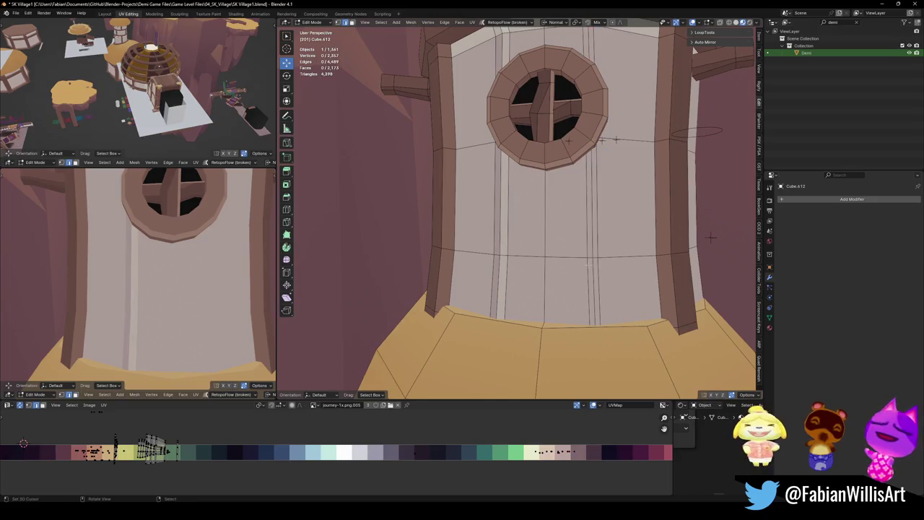
pyautogui.keyDown('alt'); pyautogui.click(589, 265); pyautogui.keyUp('alt')
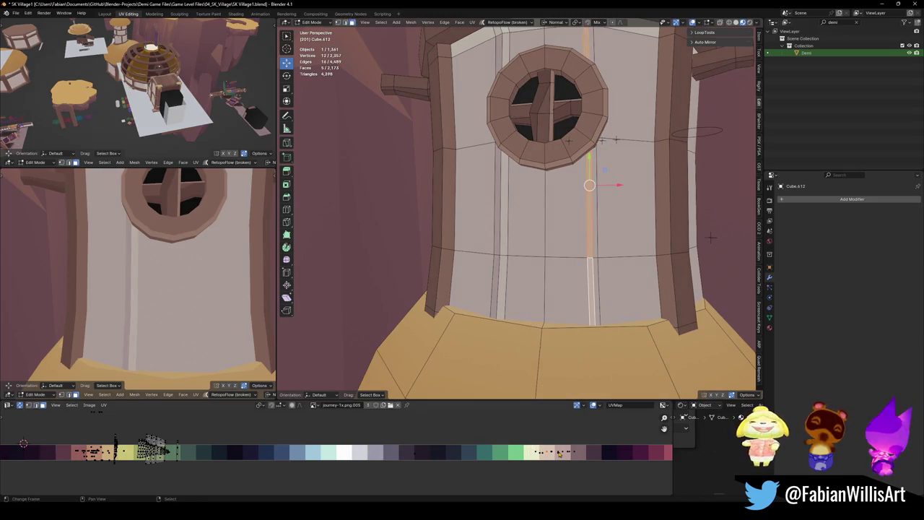
pyautogui.keyDown('alt'); pyautogui.keyDown('shift'); pyautogui.click(597, 270); pyautogui.keyUp('shift'); pyautogui.keyUp('alt')
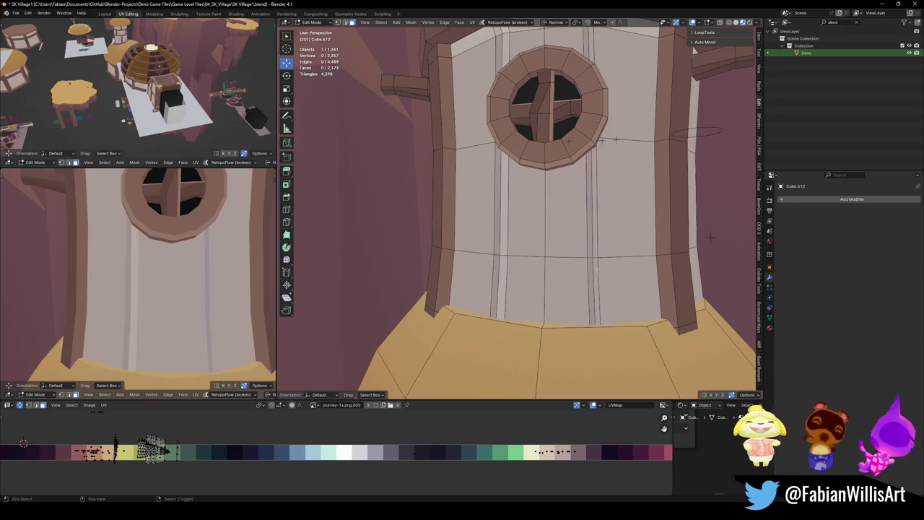
# Slide the edge loop beside the narrow strip along the wall surface
pyautogui.keyDown('alt'); pyautogui.click(597, 267); pyautogui.keyUp('alt')
pyautogui.press('g')
pyautogui.press('x')
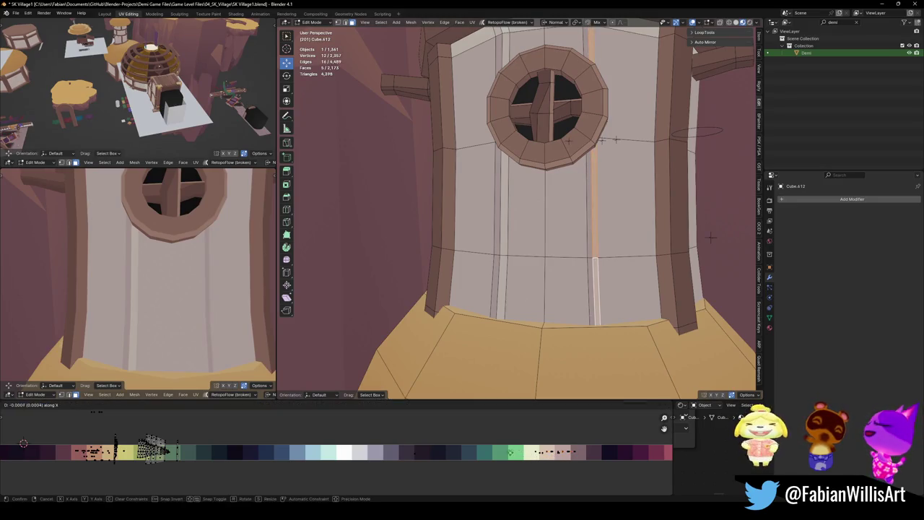
pyautogui.press('Escape')
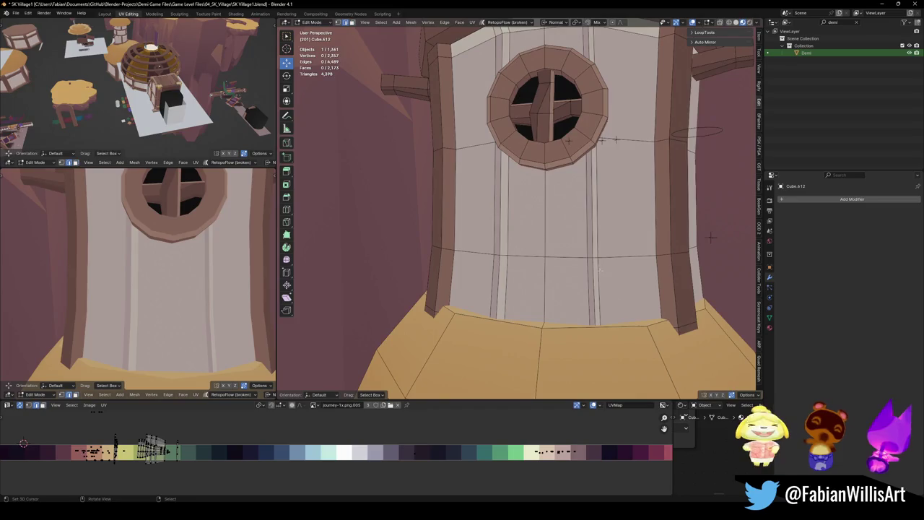
pyautogui.press('g')
pyautogui.press('g')
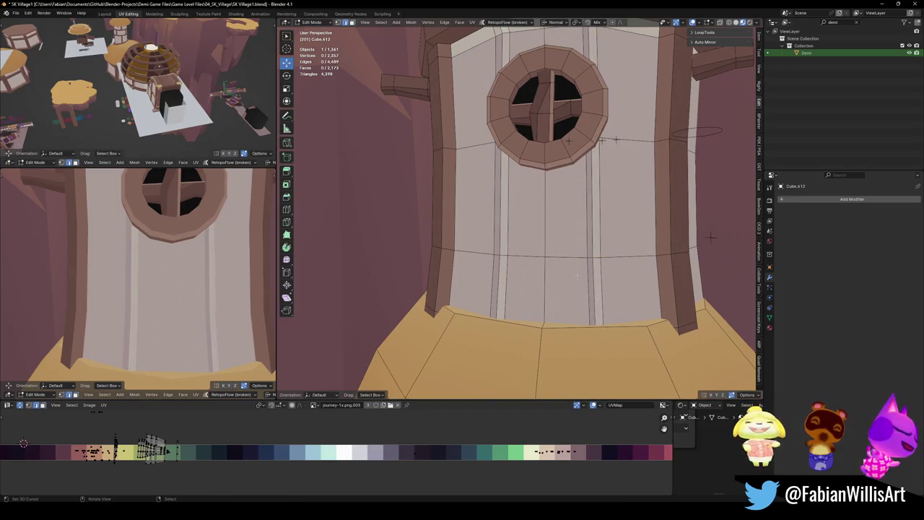
pyautogui.click(582, 270)
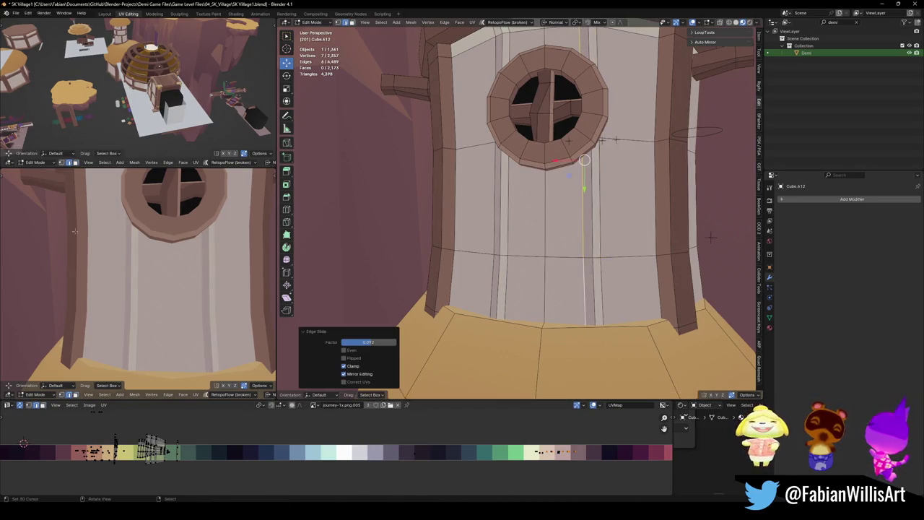
pyautogui.scroll(-3, 191, 253)
pyautogui.scroll(-2, 192, 252)
pyautogui.scroll(3, 199, 253)
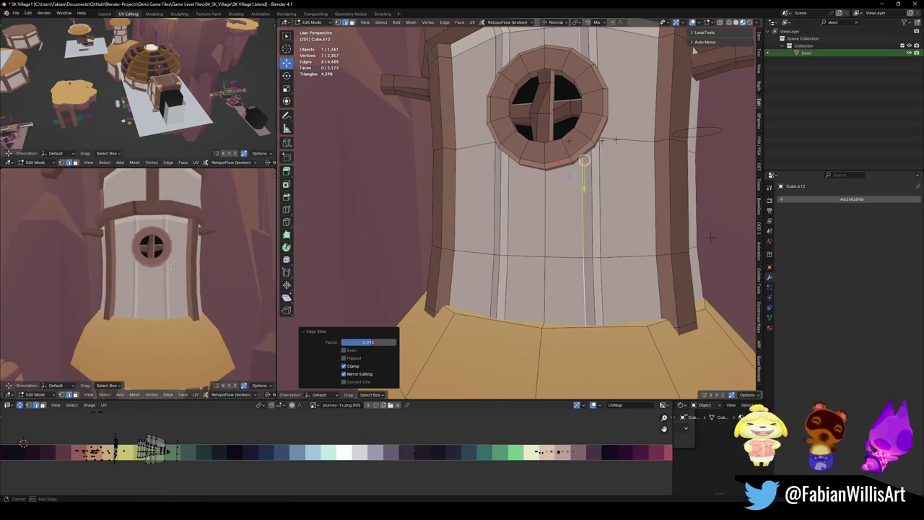
pyautogui.scroll(2, 199, 252)
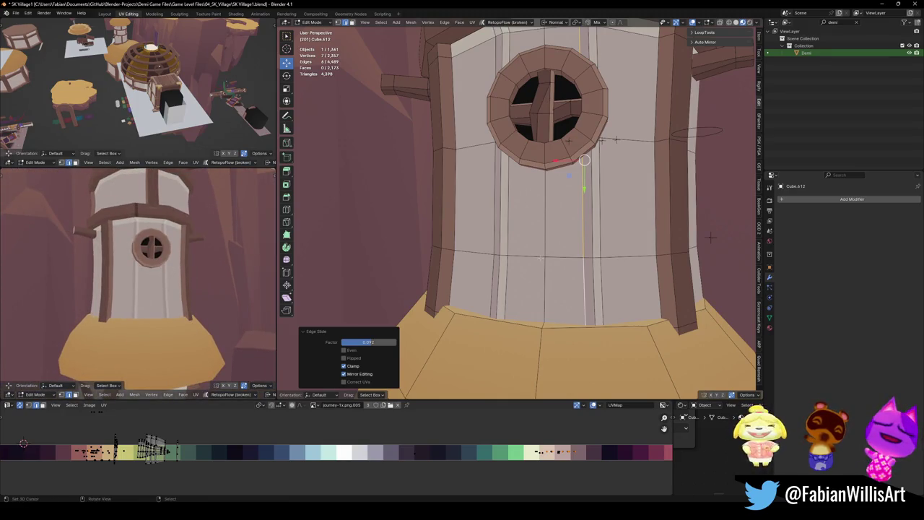
pyautogui.scroll(2, 533, 258)
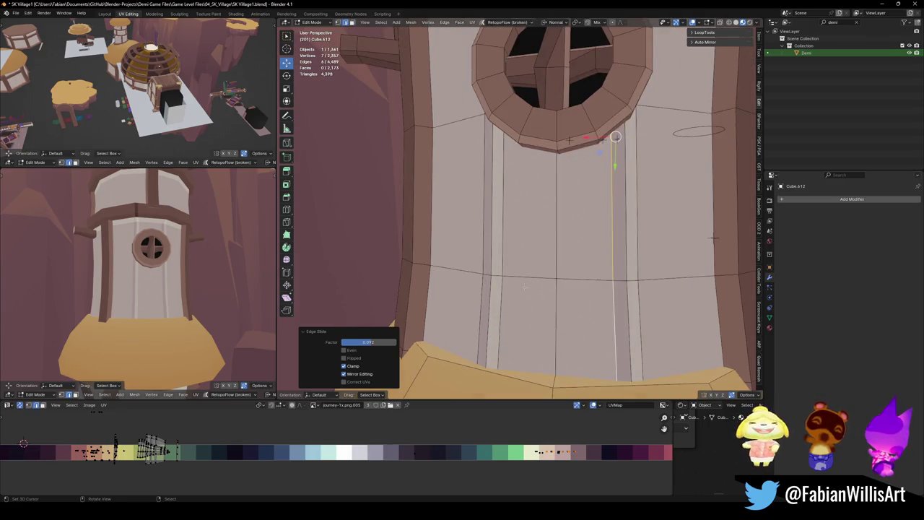
pyautogui.scroll(-2, 713, 239)
# Add several horizontal loop cuts across the wall around and below the round window
pyautogui.hotkey('ctrl', 'r')
pyautogui.click(711, 236)
pyautogui.hotkey('ctrl', 'r')
pyautogui.click(712, 237)
pyautogui.hotkey('ctrl', 'r')
pyautogui.click(551, 267)
pyautogui.hotkey('ctrl', 'r')
pyautogui.click(542, 227)
pyautogui.hotkey('ctrl', 'r')
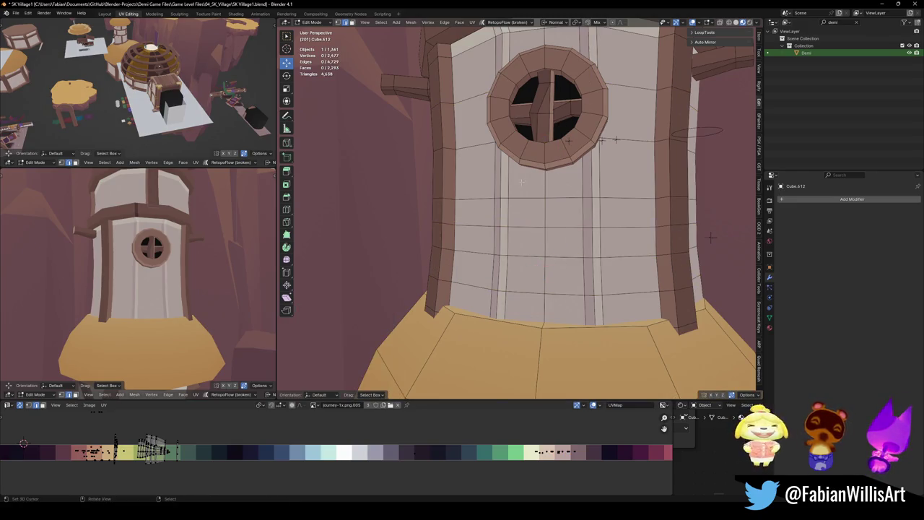
pyautogui.click(711, 237)
pyautogui.click(711, 237)
# Edge-slide the lower vertical edges near the tower base into new positions
pyautogui.moveTo(711, 237); pyautogui.dragTo(711, 239, button='middle')
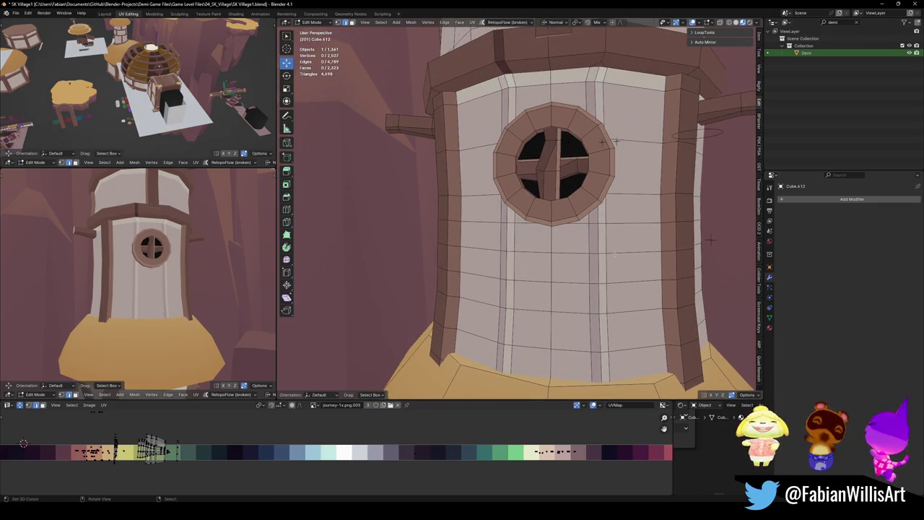
pyautogui.scroll(-5, 711, 239)
pyautogui.moveTo(137, 282); pyautogui.dragTo(120, 245, button='middle')
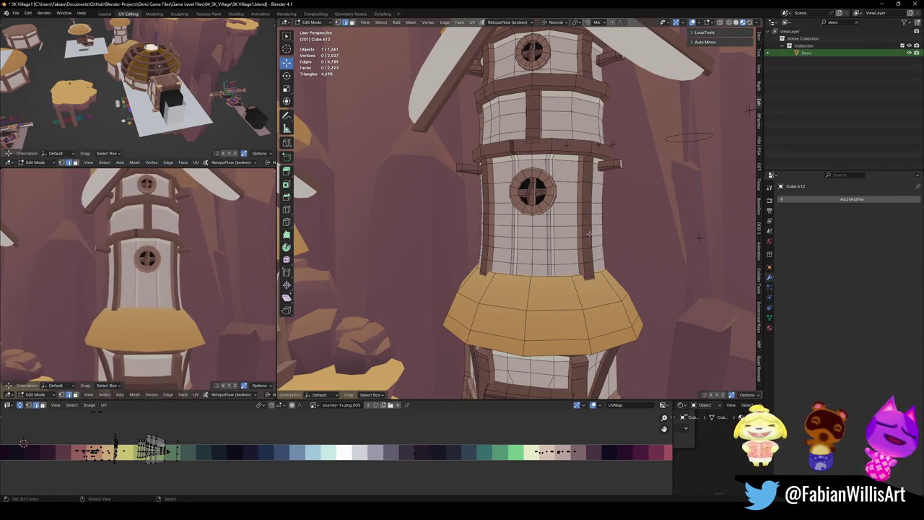
pyautogui.scroll(4, 562, 233)
pyautogui.click(499, 244)
pyautogui.keyDown('shift'); pyautogui.click(497, 263); pyautogui.keyUp('shift')
pyautogui.keyDown('shift'); pyautogui.click(499, 289); pyautogui.keyUp('shift')
pyautogui.press('g')
pyautogui.press('g')
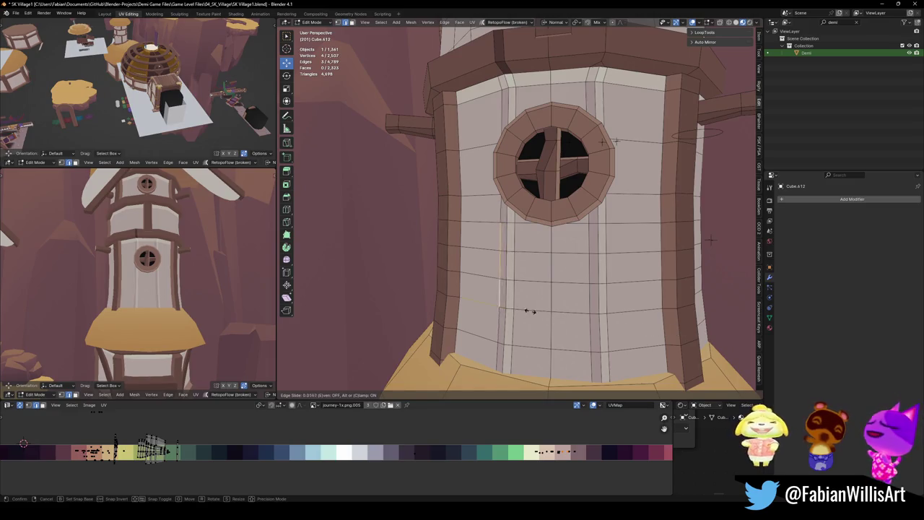
pyautogui.click(481, 306)
pyautogui.click(511, 339)
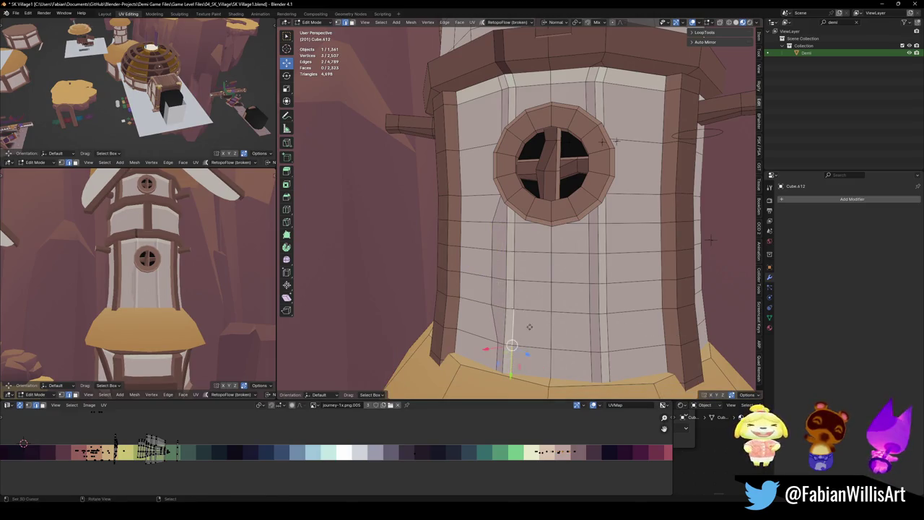
pyautogui.press('g')
pyautogui.press('g')
pyautogui.click(529, 327)
pyautogui.press('KP_0')
pyautogui.press('KP_0')
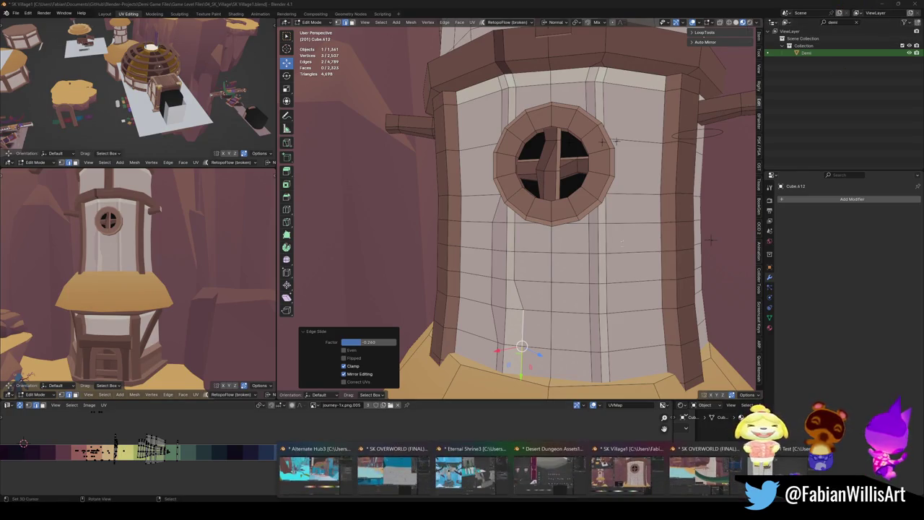
pyautogui.scroll(-5, 578, 246)
# Leave local view, zoom out over the island, and return to Object Mode to review the tower
pyautogui.press('KP_Divide')
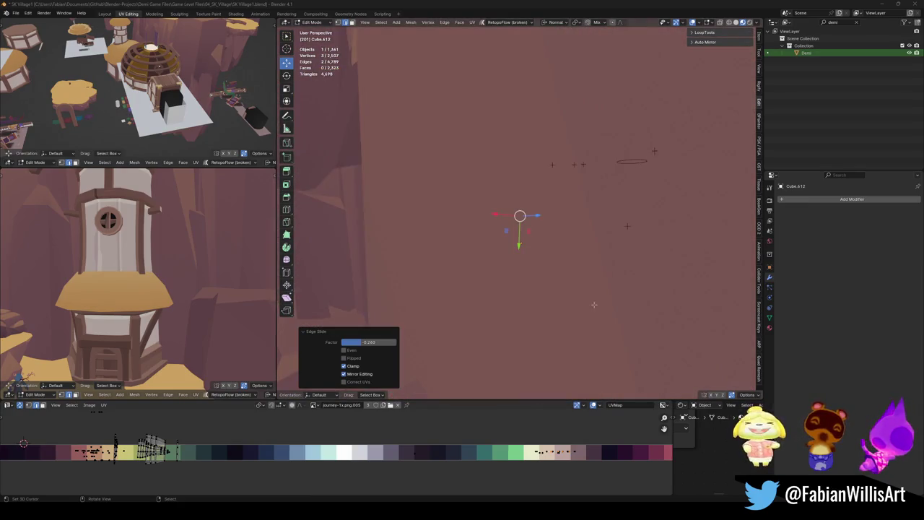
pyautogui.scroll(-1, 594, 304)
pyautogui.scroll(-3, 578, 289)
pyautogui.scroll(-2, 549, 274)
pyautogui.scroll(-2, 532, 264)
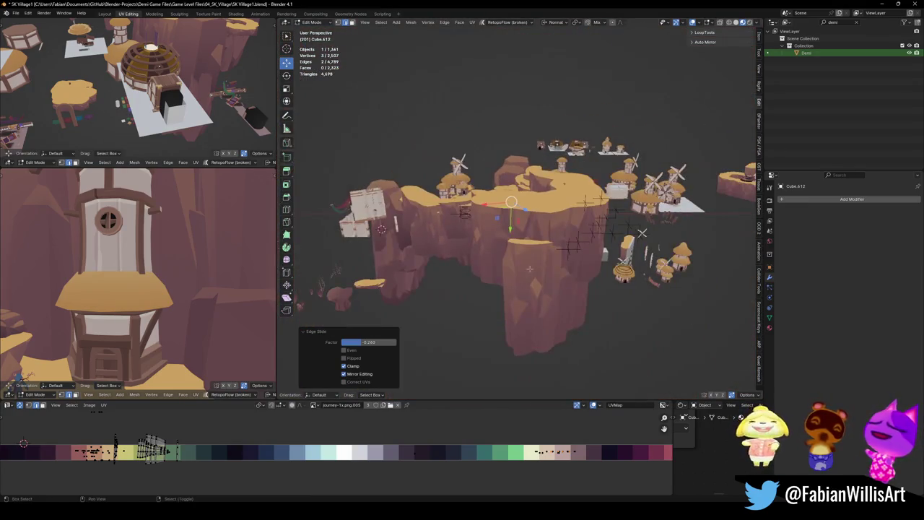
pyautogui.moveTo(532, 264); pyautogui.dragTo(524, 278, button='middle')
pyautogui.press('Tab')
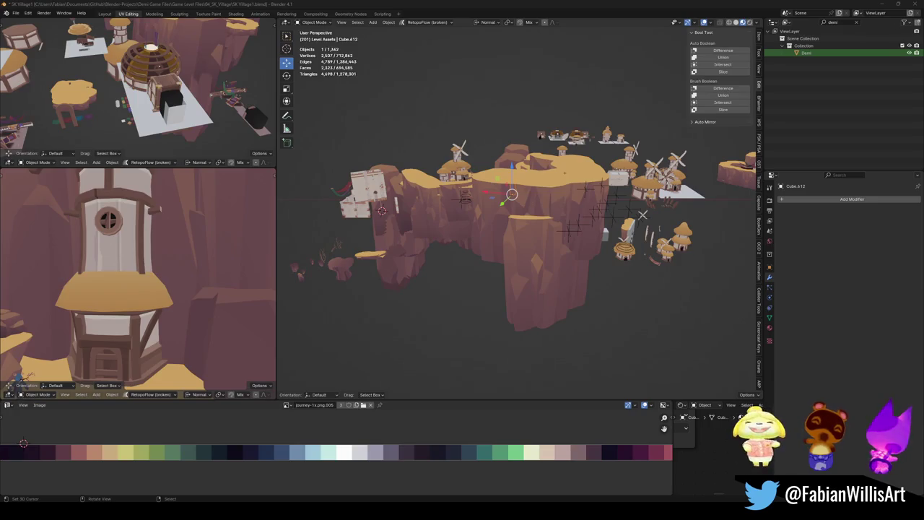
# Frame the windmill tower alone in local view and save the file
pyautogui.moveTo(511, 194); pyautogui.dragTo(545, 224, button='middle')
pyautogui.scroll(5, 545, 224)
pyautogui.scroll(3, 545, 225)
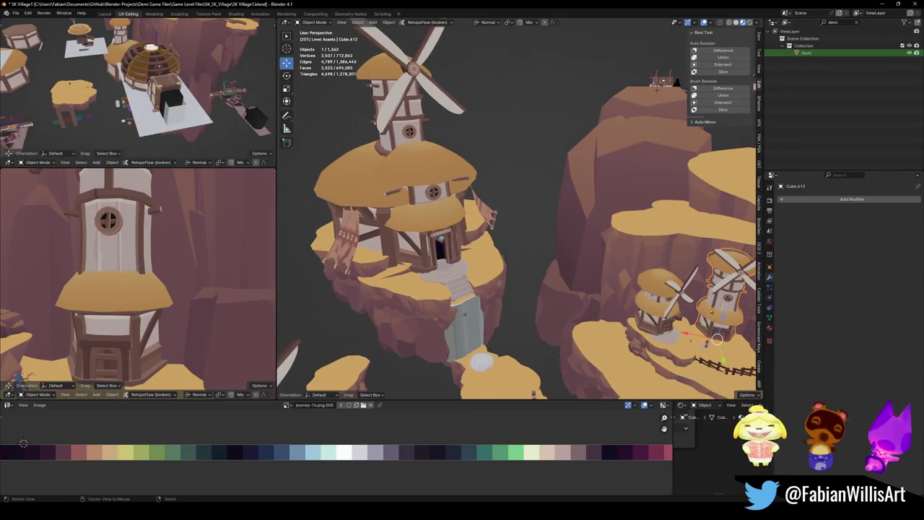
pyautogui.press('KP_Decimal')
pyautogui.moveTo(595, 248); pyautogui.dragTo(548, 286, button='middle')
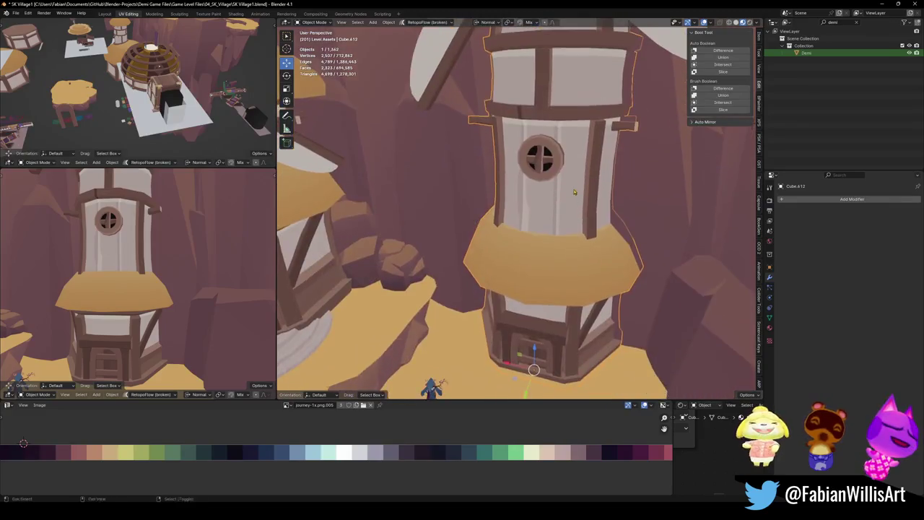
pyautogui.scroll(3, 541, 291)
pyautogui.press('KP_Divide')
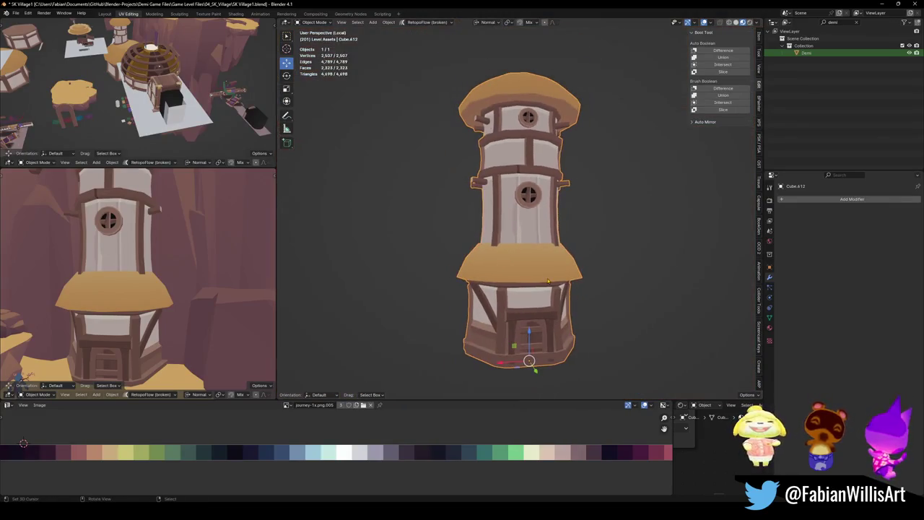
pyautogui.scroll(2, 553, 271)
pyautogui.hotkey('alt', 'a')
pyautogui.hotkey('ctrl', 's')
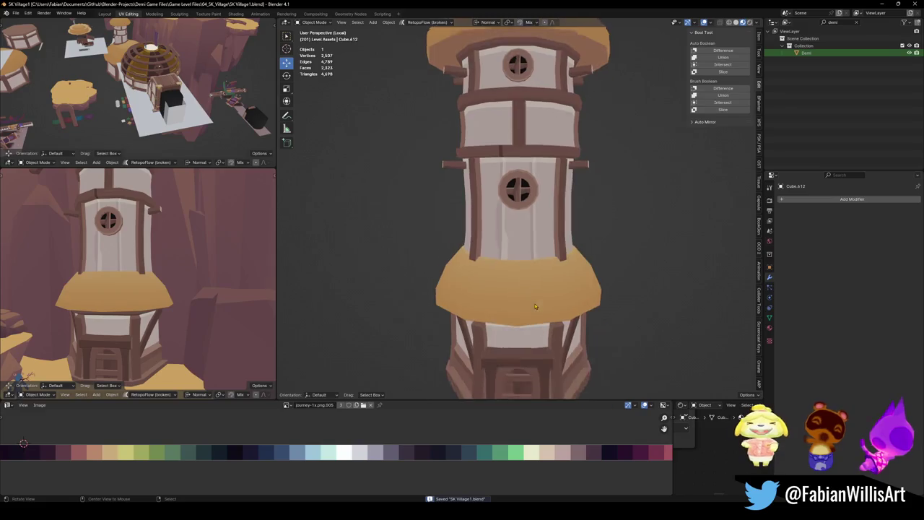
pyautogui.scroll(3, 557, 285)
pyautogui.scroll(-3, 557, 284)
# Enter Edit Mode and select a vertical edge on the lower roof skirt
pyautogui.press('Tab')
pyautogui.scroll(3, 506, 274)
pyautogui.moveTo(505, 274)
pyautogui.mouseDown(button='middle')
pyautogui.moveTo(479, 266)
pyautogui.moveTo(505, 247)
pyautogui.mouseUp(button='middle')
pyautogui.scroll(-2, 478, 266)
pyautogui.click(477, 242)
pyautogui.scroll(-2, 496, 245)
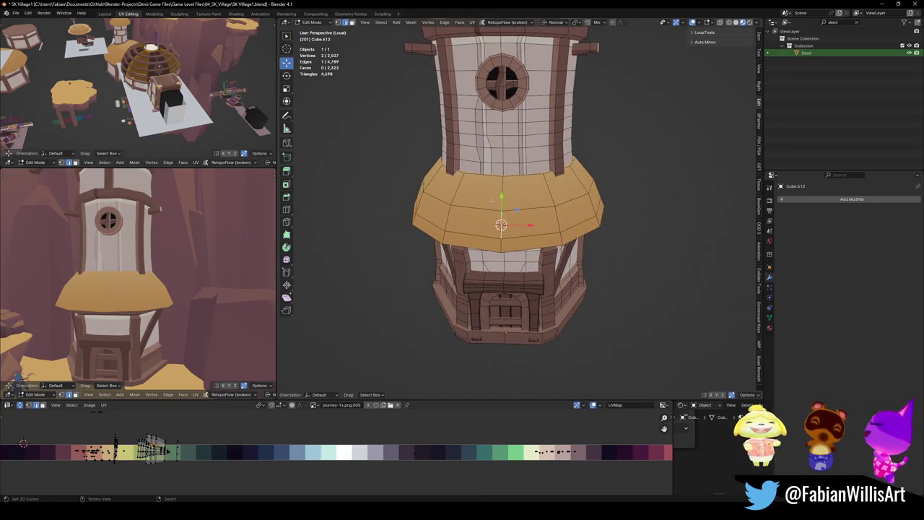
pyautogui.scroll(3, 553, 225)
pyautogui.hotkey('shift', 'a')
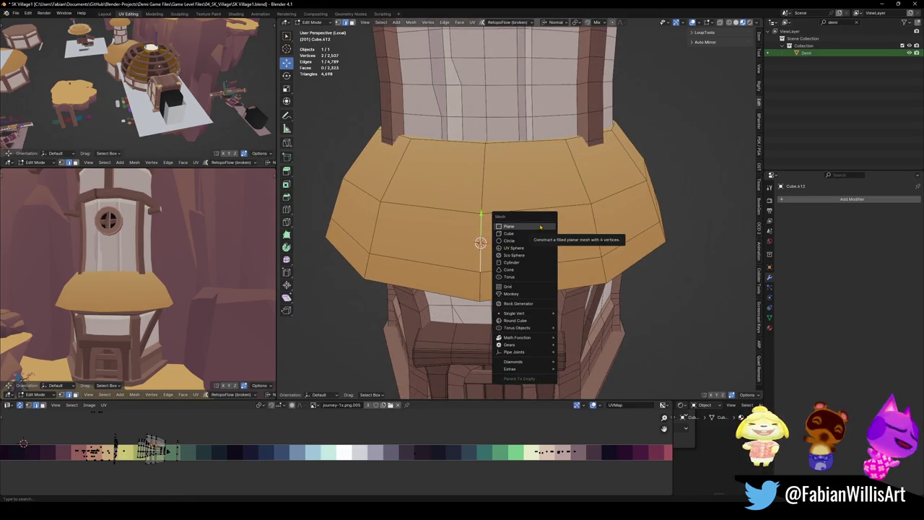
# Add a small plane and position it, from top view, on the skirt's front edge
pyautogui.click(509, 226)
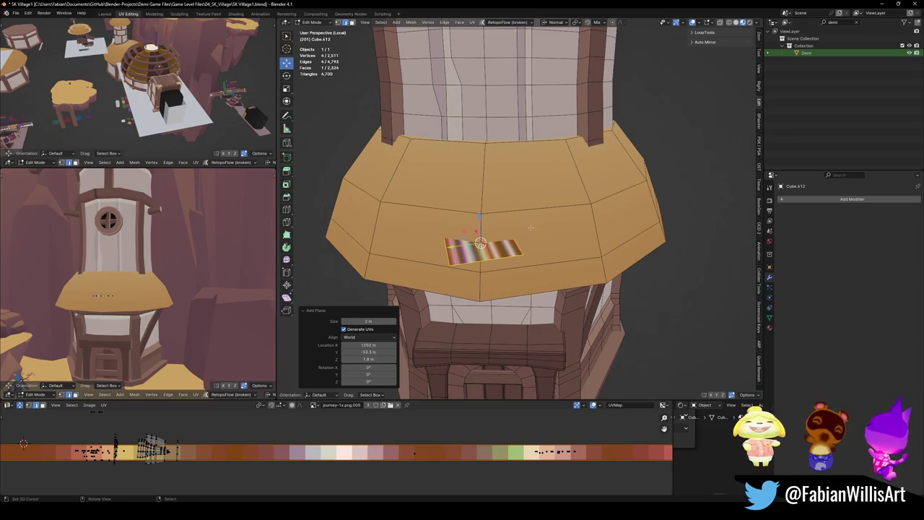
pyautogui.press('g')
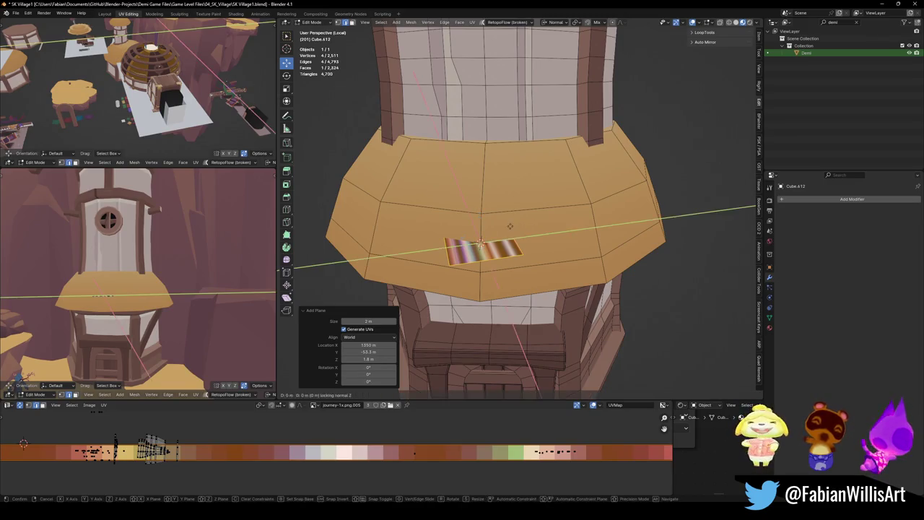
pyautogui.click(516, 256)
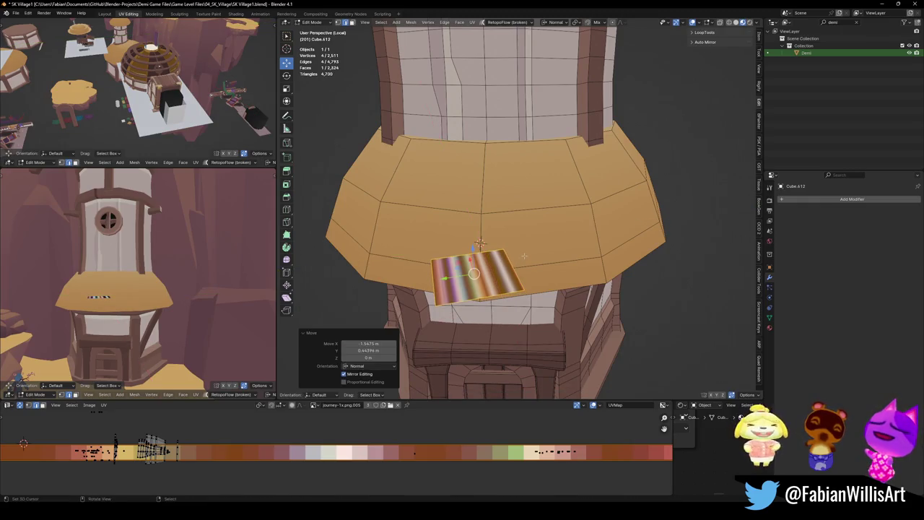
pyautogui.press('KP_7')
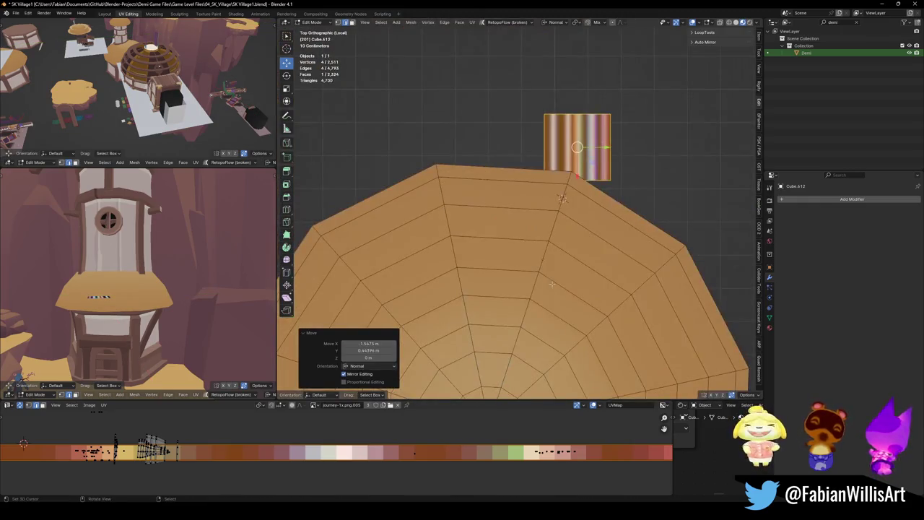
pyautogui.press('g')
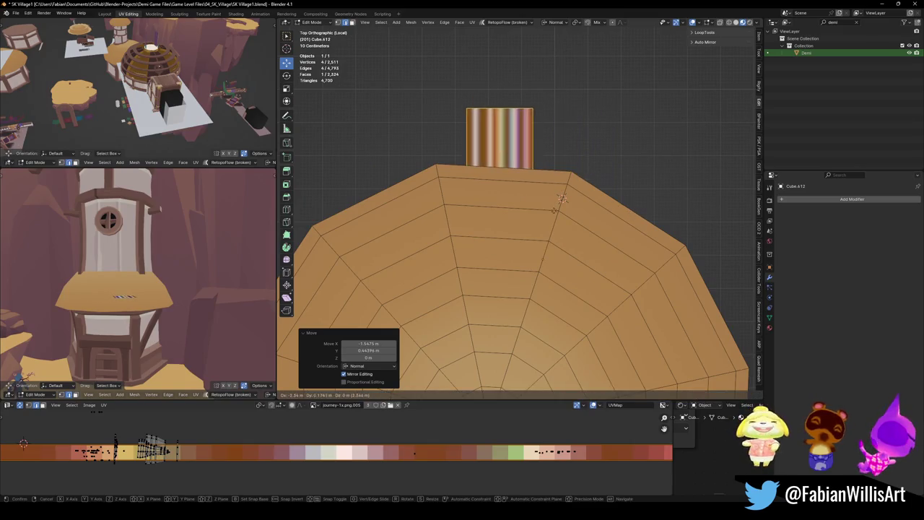
pyautogui.scroll(-5, 561, 199)
pyautogui.scroll(1, 555, 200)
pyautogui.scroll(2, 549, 201)
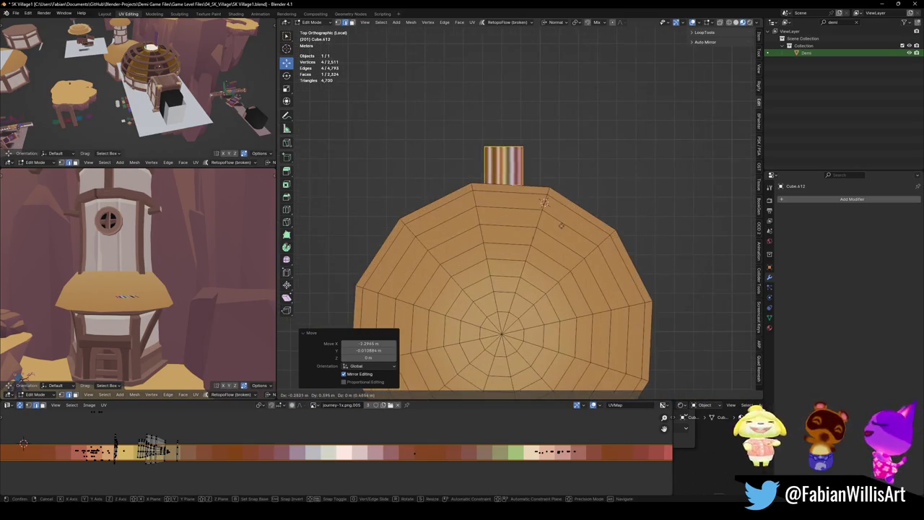
pyautogui.click(544, 202)
pyautogui.moveTo(545, 202); pyautogui.dragTo(495, 225, button='middle')
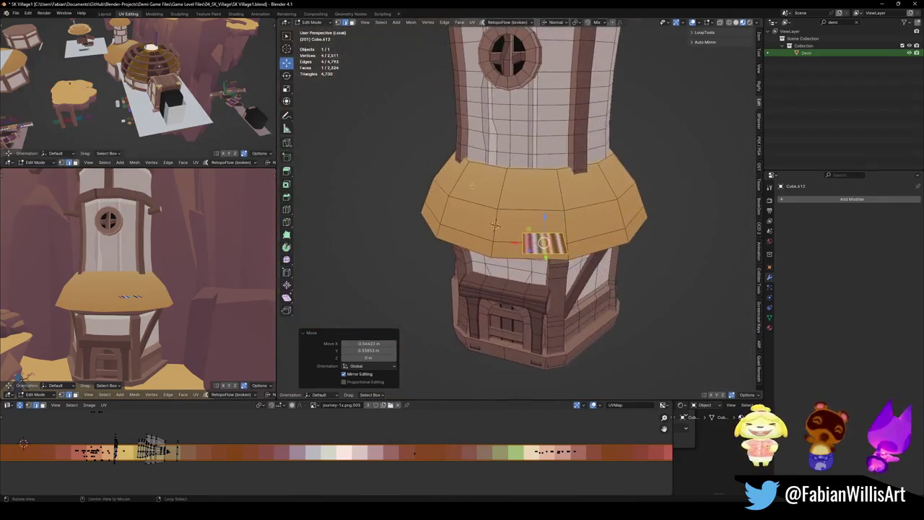
# Select the whole test plane and delete its faces
pyautogui.press('l')
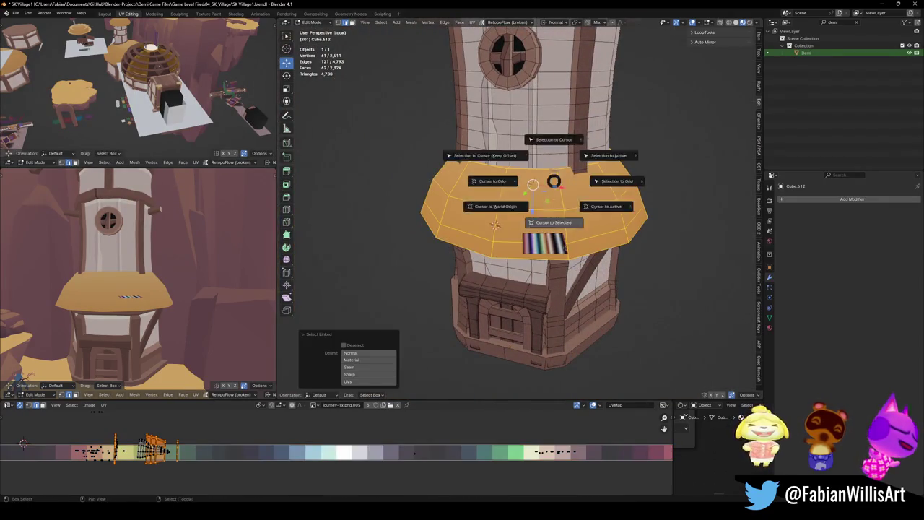
pyautogui.press('l')
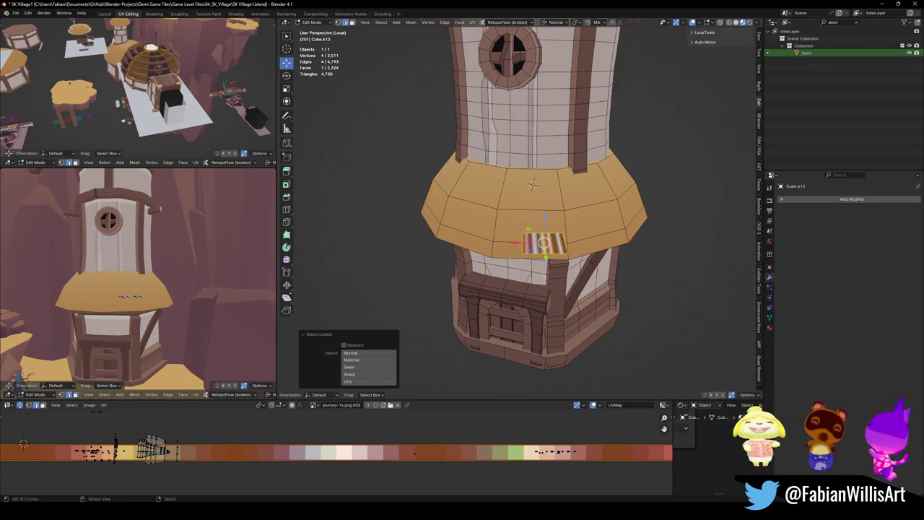
pyautogui.press('x')
pyautogui.click(543, 264)
# Add a new plane and move it along Y to sit just outside the skirt edge
pyautogui.hotkey('shift', 'a')
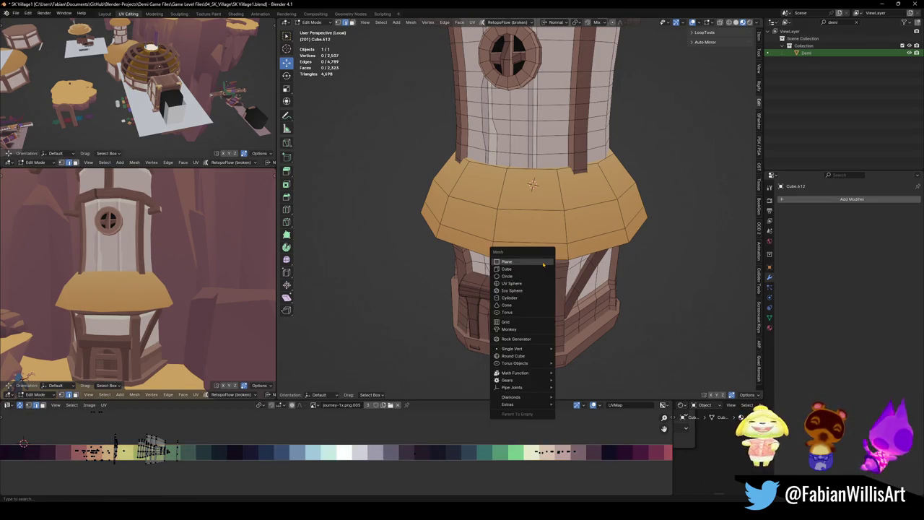
pyautogui.click(543, 266)
pyautogui.press('KP_7')
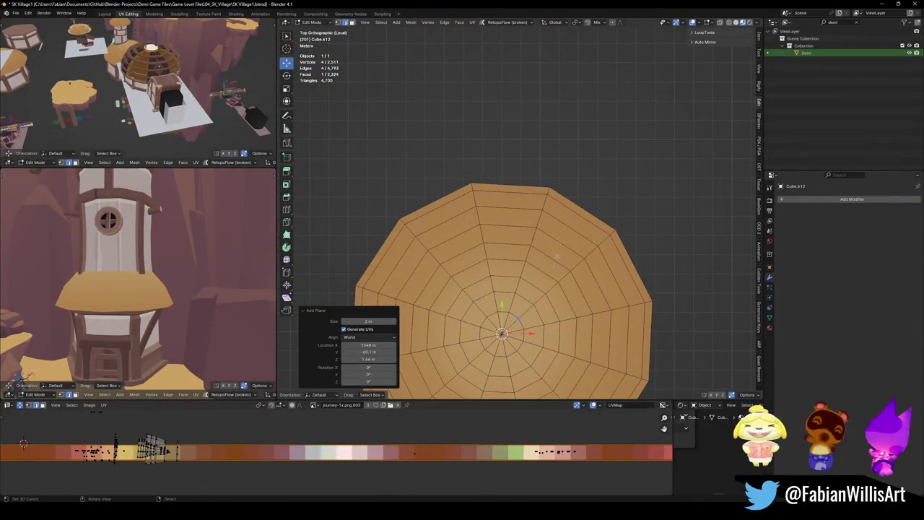
pyautogui.press('g')
pyautogui.press('y')
pyautogui.click(522, 95)
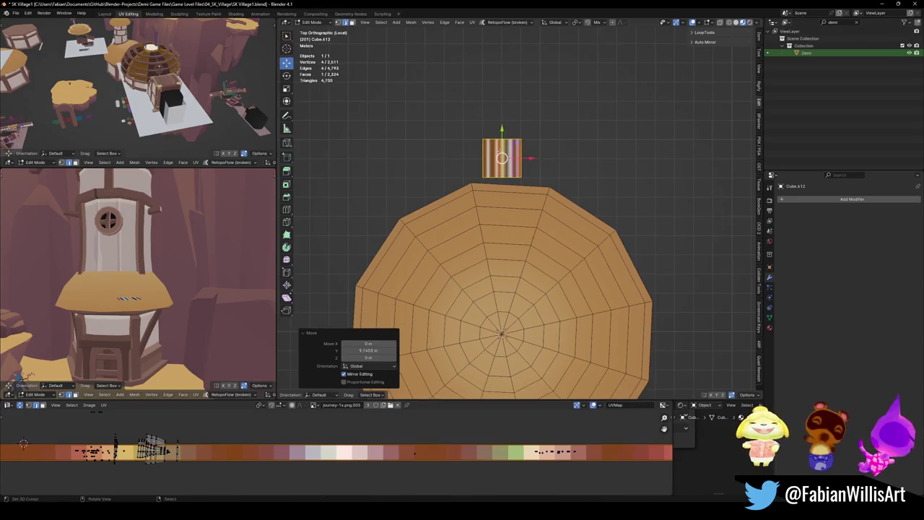
# Collapse the plane's UVs to a point and slide them along X onto a pale palette colour
pyautogui.press('s')
pyautogui.press('0')
pyautogui.press('Return')
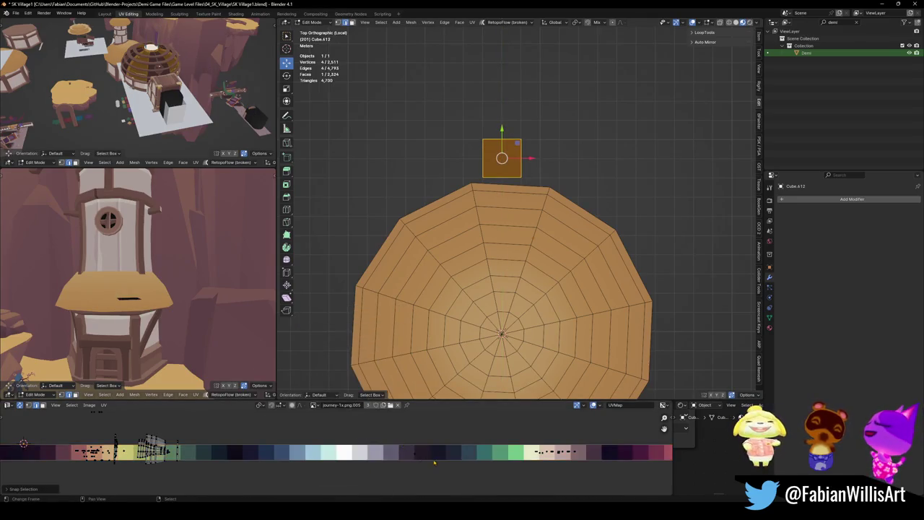
pyautogui.scroll(-2, 337, 451)
pyautogui.press('g')
pyautogui.press('x')
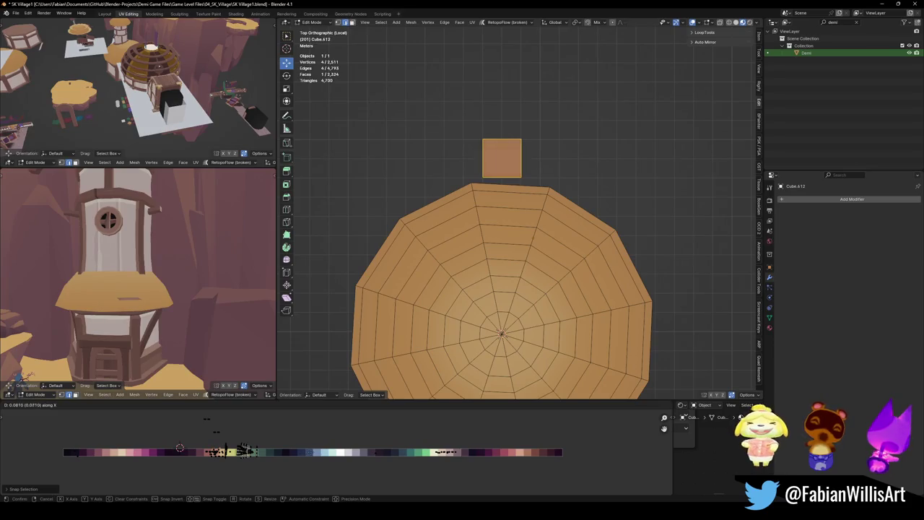
pyautogui.click(130, 297)
pyautogui.scroll(3, 130, 297)
pyautogui.scroll(3, 130, 298)
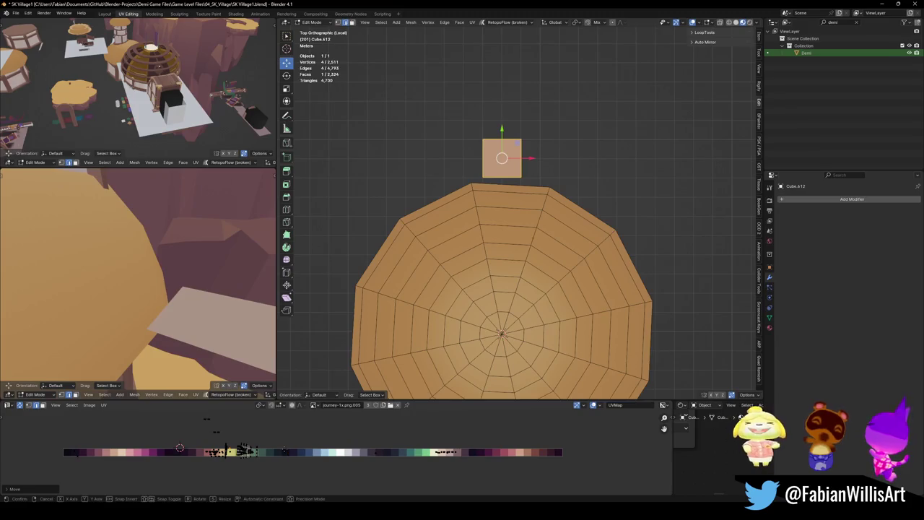
pyautogui.press('g')
pyautogui.press('x')
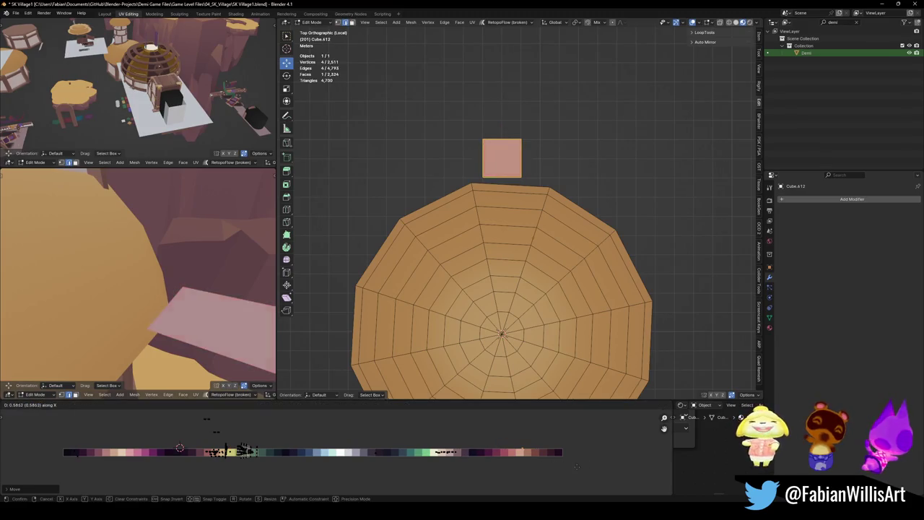
pyautogui.click(550, 468)
# Assign the Nature material to the plane and slide its UVs to a tan shade
pyautogui.click(769, 327)
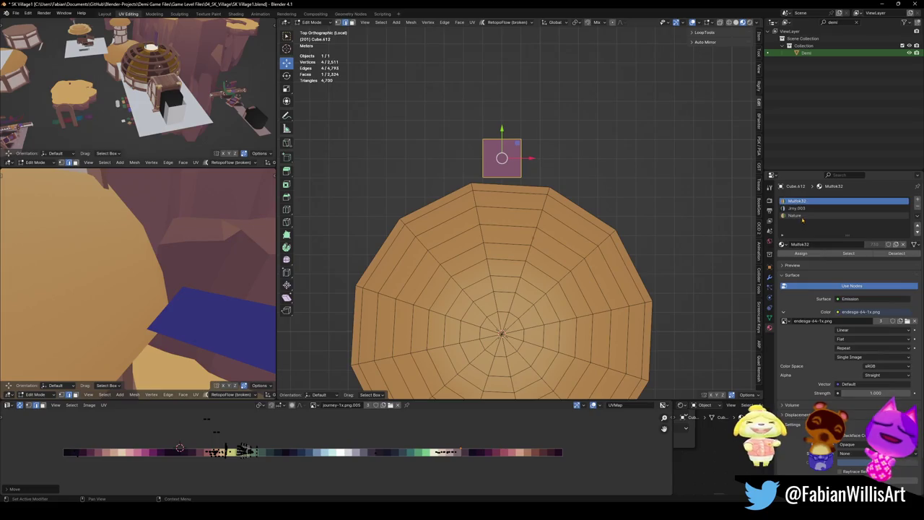
pyautogui.click(801, 252)
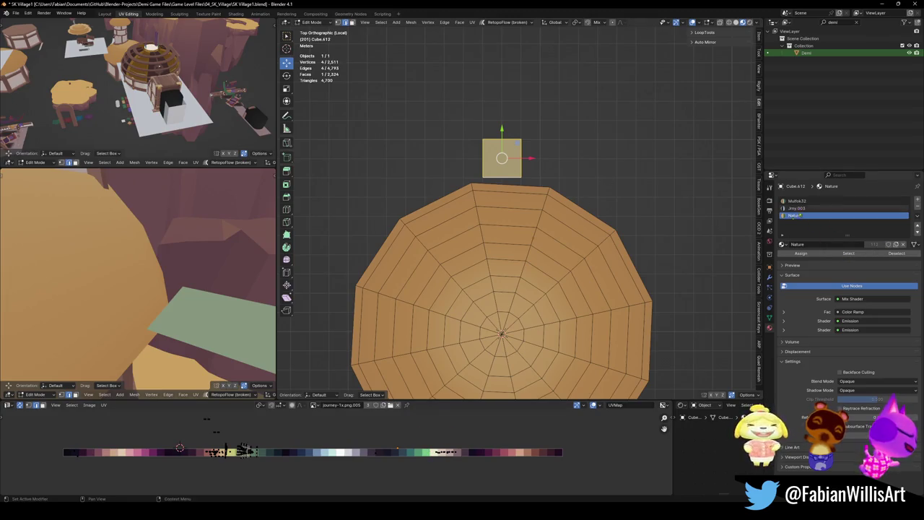
pyautogui.click(514, 164)
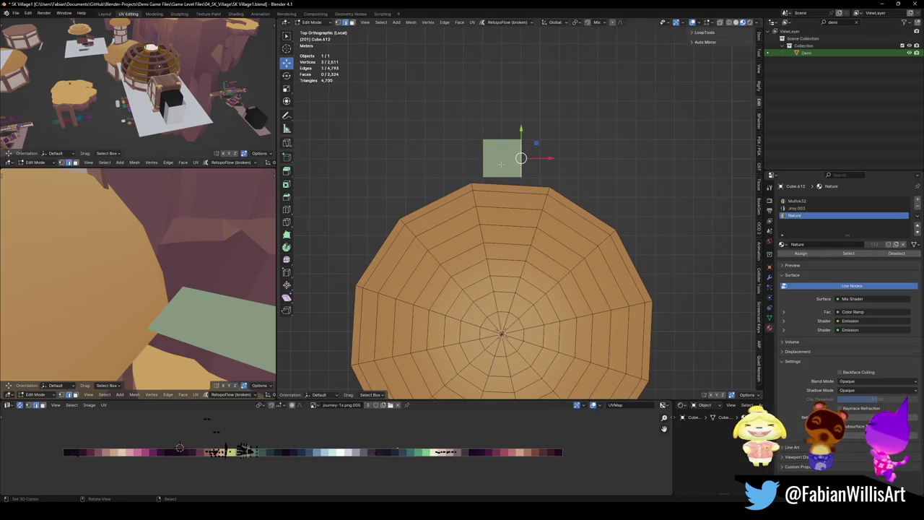
pyautogui.click(519, 153)
pyautogui.press('g')
pyautogui.press('x')
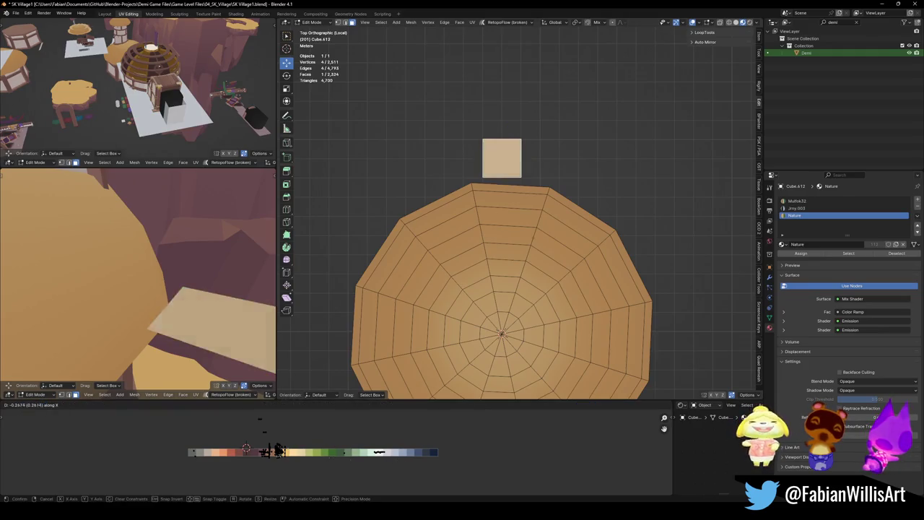
pyautogui.press('Return')
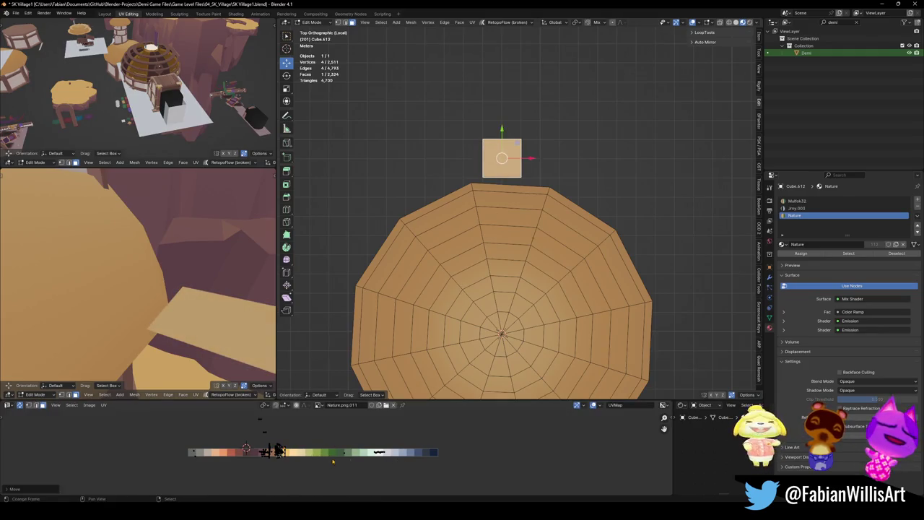
# Add one centred loop cut across the plane
pyautogui.click(513, 180)
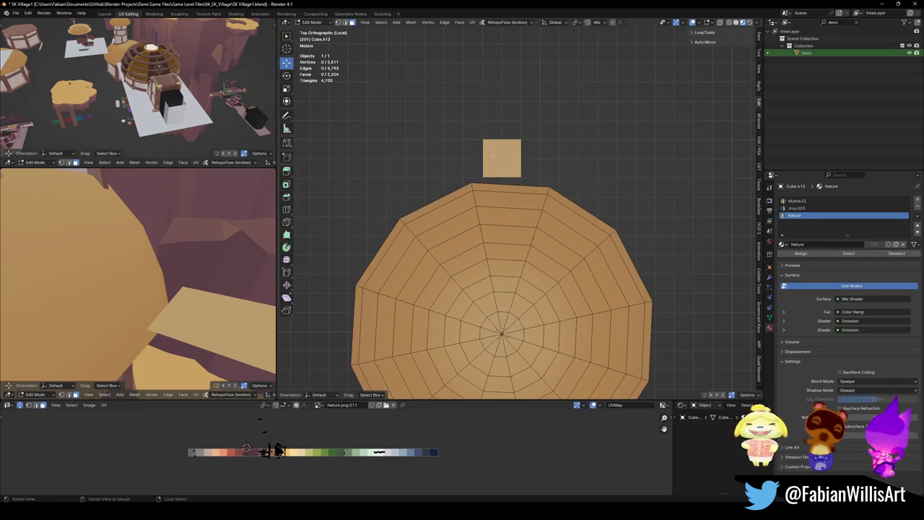
pyautogui.moveTo(532, 166)
pyautogui.mouseDown(button='middle')
pyautogui.moveTo(505, 238)
pyautogui.moveTo(585, 218)
pyautogui.moveTo(586, 135)
pyautogui.mouseUp(button='middle')
pyautogui.hotkey('ctrl', 'r')
pyautogui.click(506, 224)
pyautogui.rightClick(506, 223)
# Raise the centre edge about 0.76 m on Z and round it with a bevel
pyautogui.press('g')
pyautogui.press('z')
pyautogui.click(617, 196)
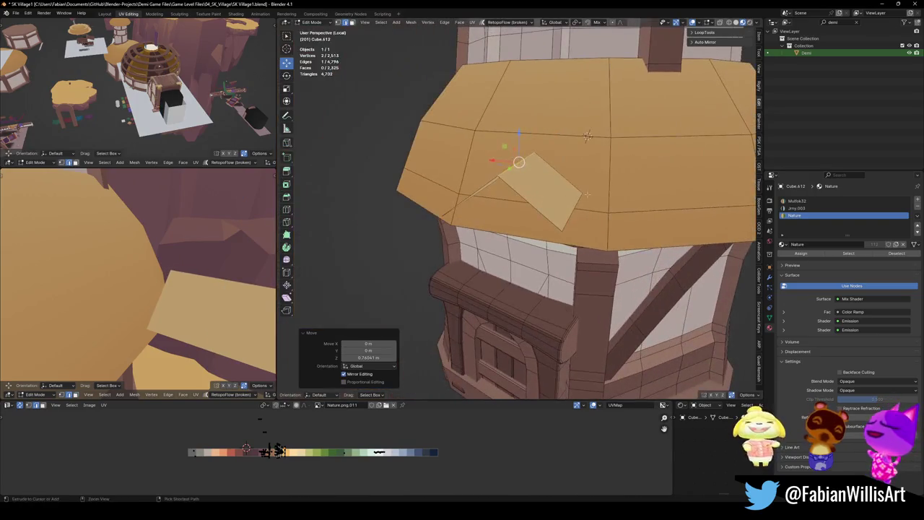
pyautogui.hotkey('ctrl', 'b')
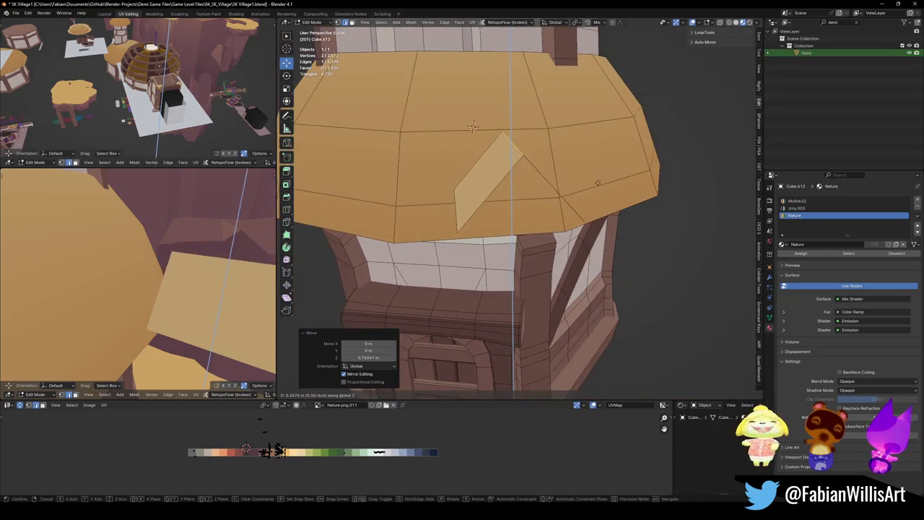
pyautogui.hotkey('ctrl', 'b')
pyautogui.scroll(4, 650, 191)
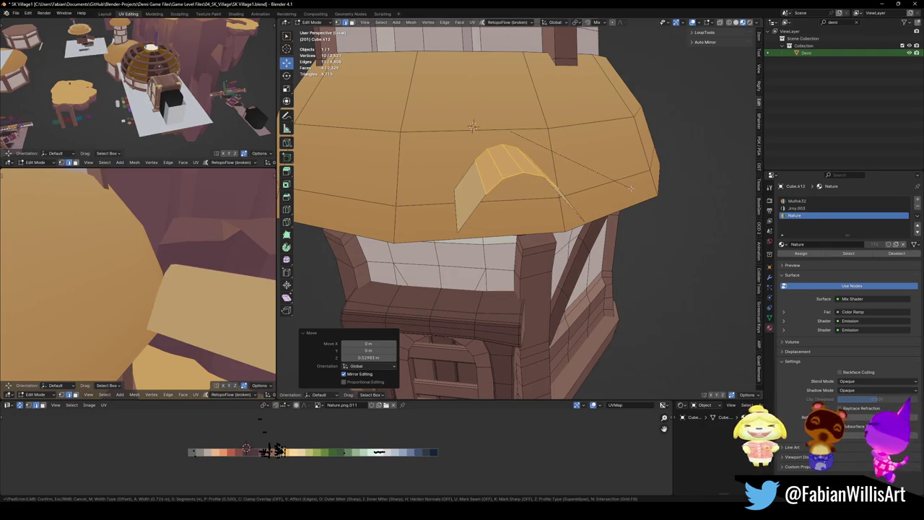
pyautogui.moveTo(630, 187); pyautogui.dragTo(692, 177, button='middle')
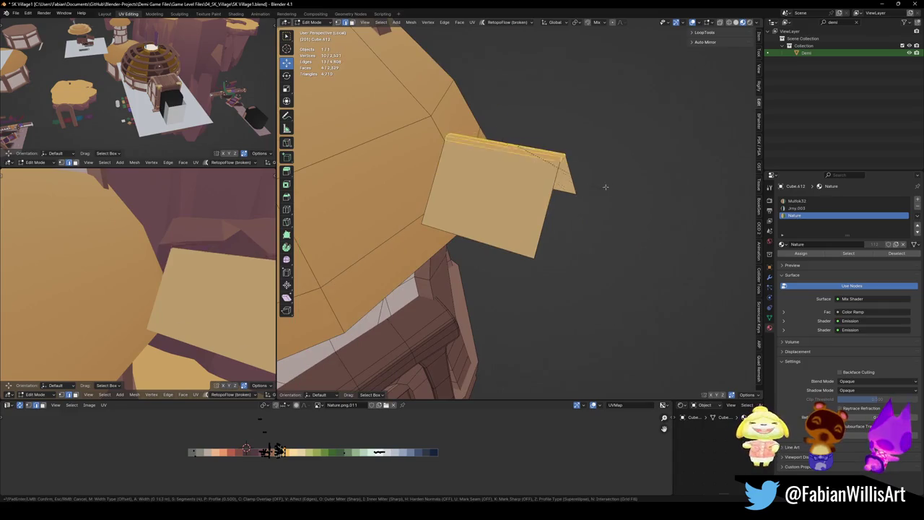
pyautogui.scroll(1, 692, 177)
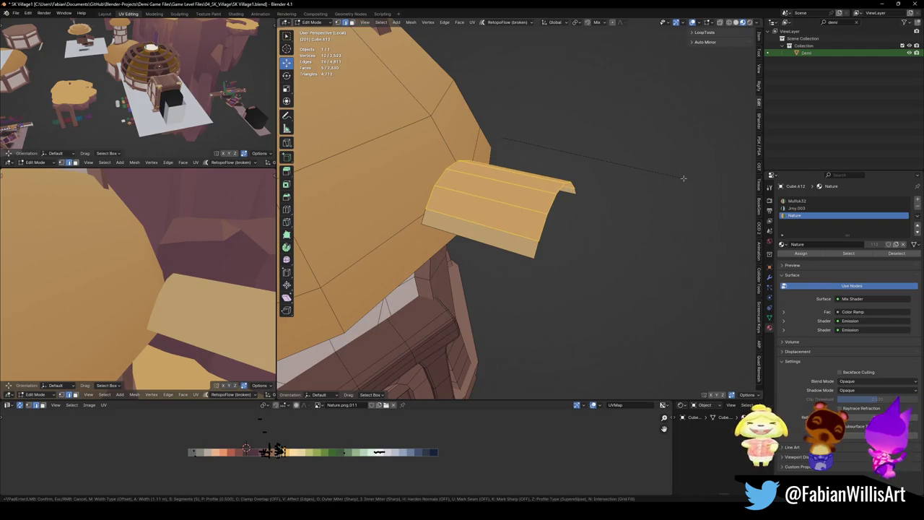
pyautogui.scroll(1, 689, 176)
pyautogui.click(688, 177)
# Select the tile's edge loop and scale it down to 0.738
pyautogui.keyDown('alt'); pyautogui.click(462, 173); pyautogui.keyUp('alt')
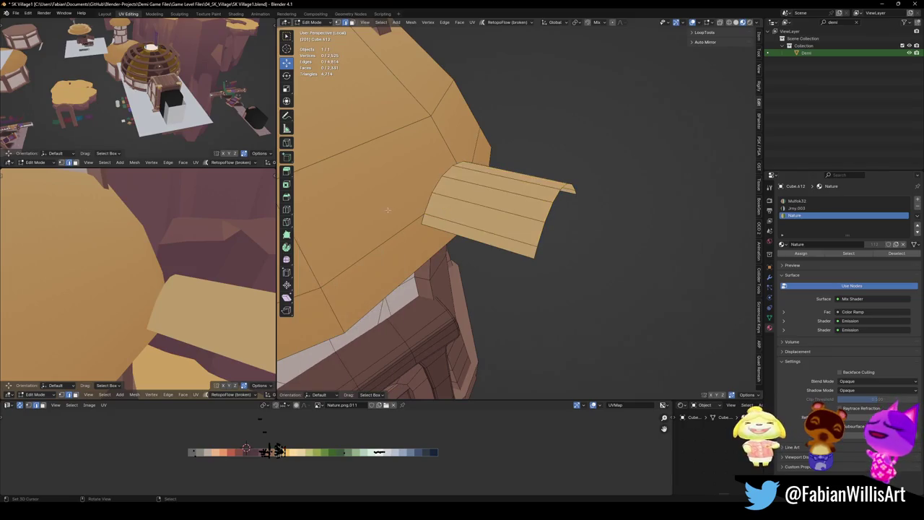
pyautogui.press('s')
pyautogui.click(533, 165)
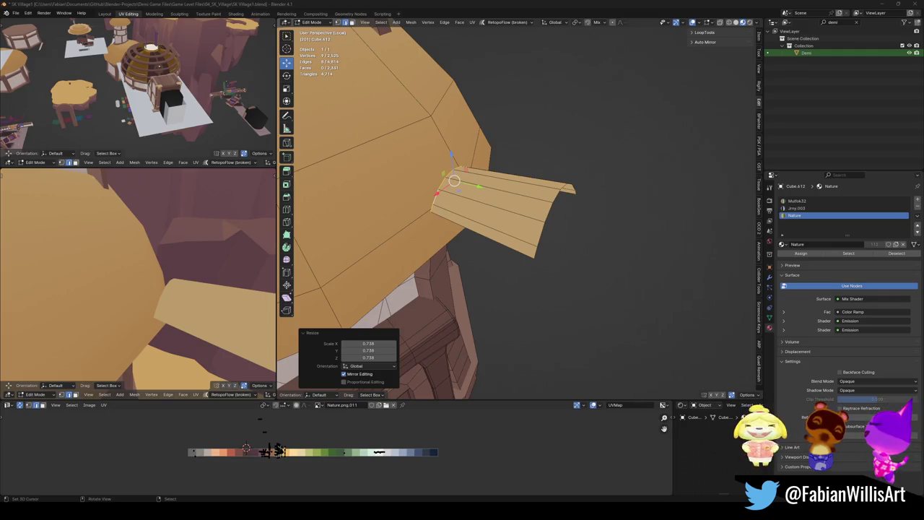
pyautogui.moveTo(379, 204); pyautogui.dragTo(404, 205, button='middle')
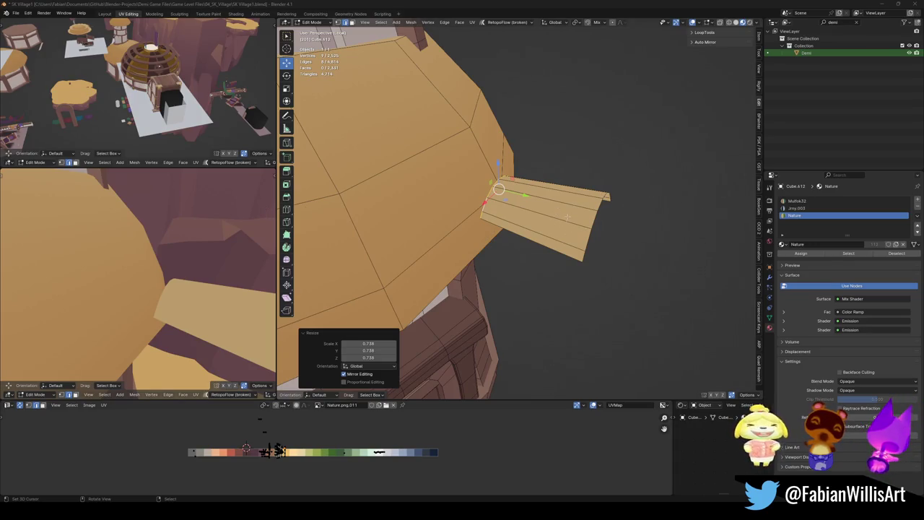
# Orbit around the fin and select all eight faces of the tile strip with L
pyautogui.moveTo(505, 217); pyautogui.dragTo(498, 225, button='middle')
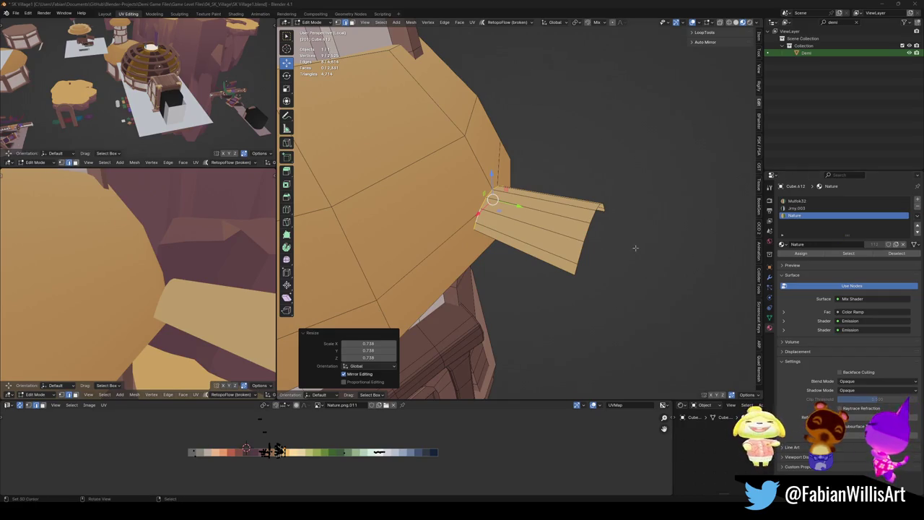
pyautogui.moveTo(505, 217)
pyautogui.mouseDown(button='middle')
pyautogui.moveTo(447, 231)
pyautogui.moveTo(321, 168)
pyautogui.moveTo(529, 312)
pyautogui.mouseUp(button='middle')
pyautogui.press('l')
pyautogui.moveTo(542, 218); pyautogui.dragTo(561, 221, button='middle')
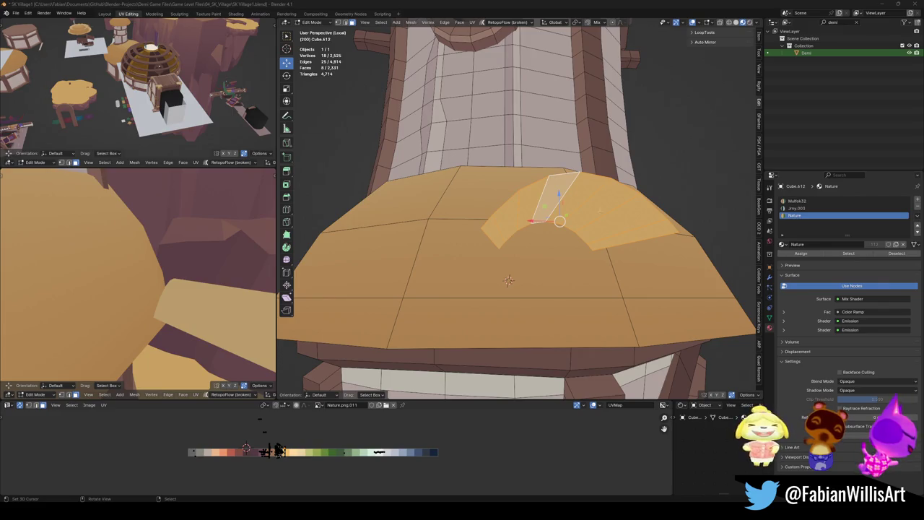
# In Right Ortho view, rotate the tile about 60°, move it onto the roof slope, and scale to 1.204
pyautogui.moveTo(508, 280)
pyautogui.mouseDown(button='middle')
pyautogui.moveTo(535, 192)
pyautogui.moveTo(548, 217)
pyautogui.mouseUp(button='middle')
pyautogui.press('KP_3')
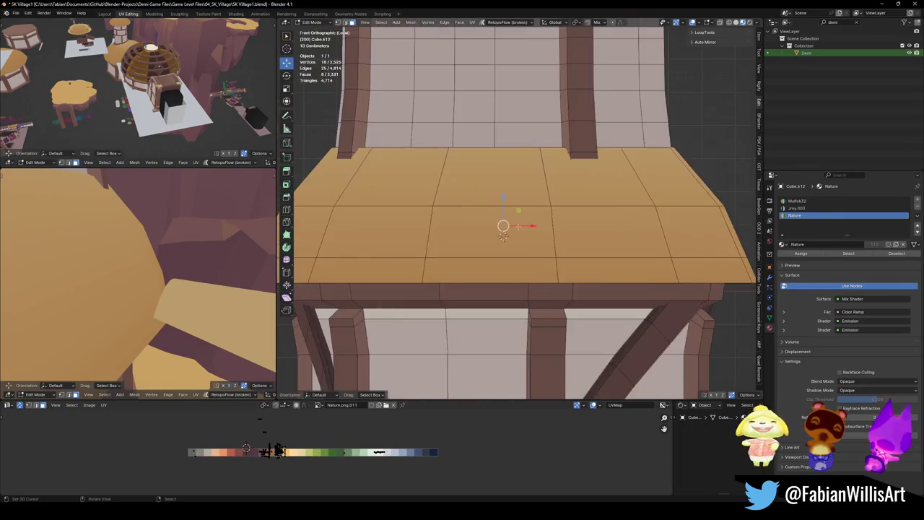
pyautogui.press('r')
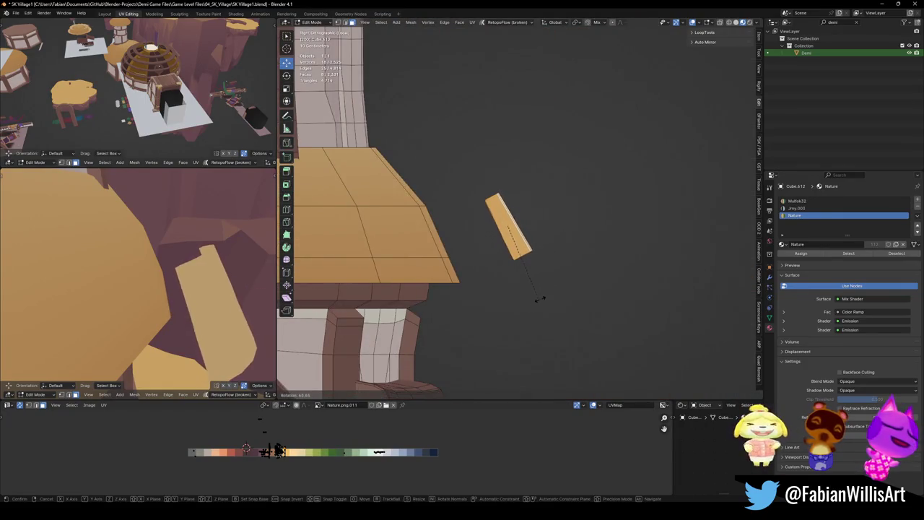
pyautogui.click(540, 298)
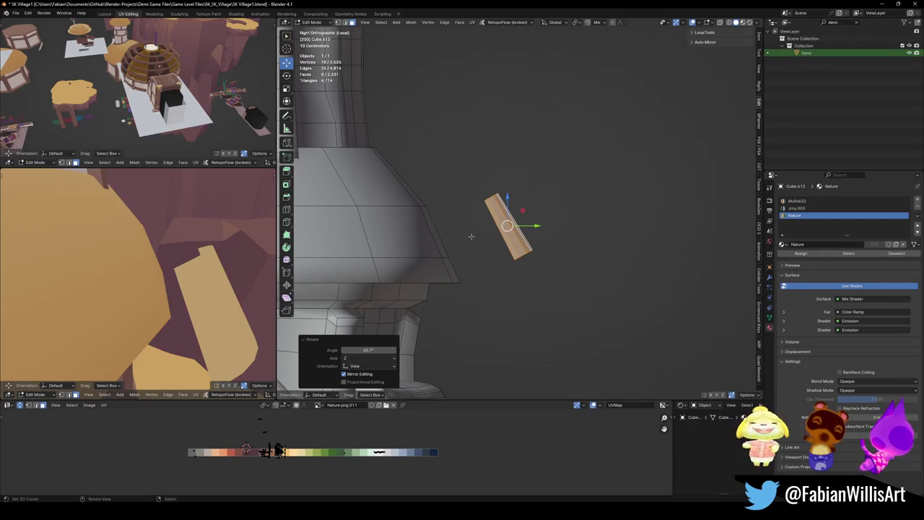
pyautogui.press('g')
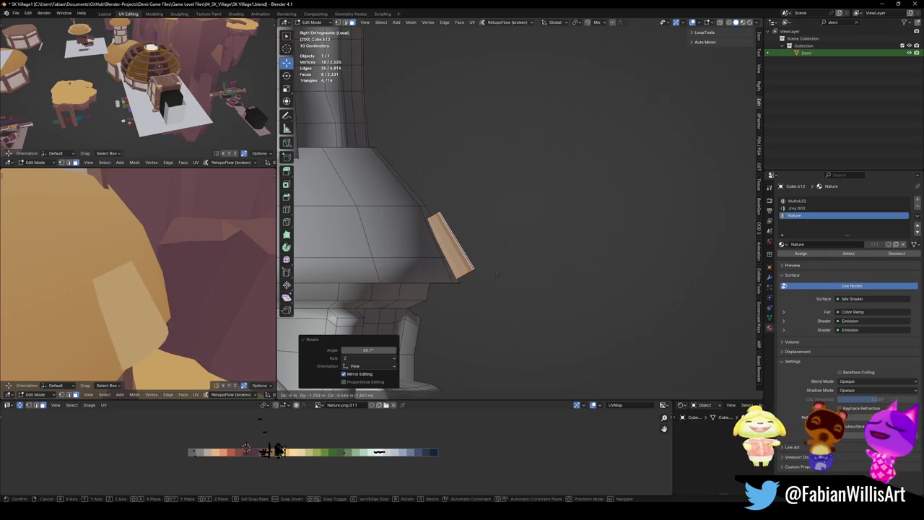
pyautogui.click(496, 275)
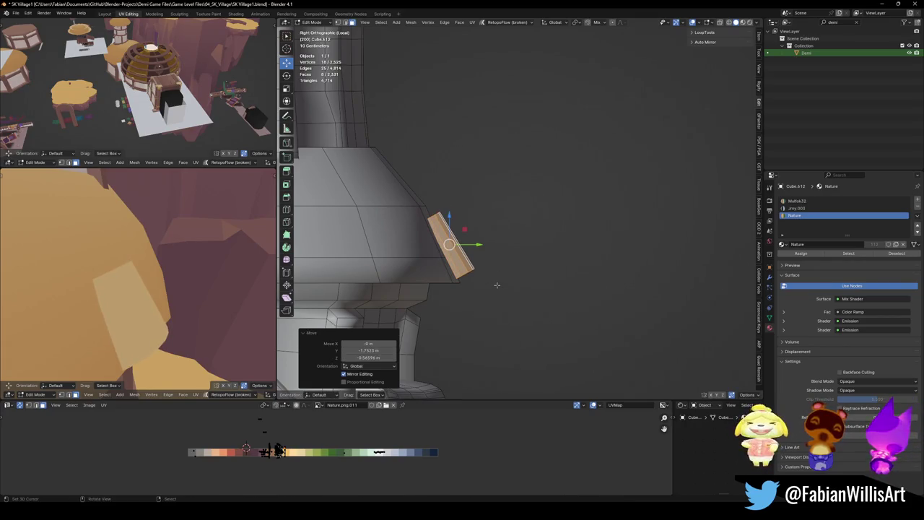
pyautogui.press('s')
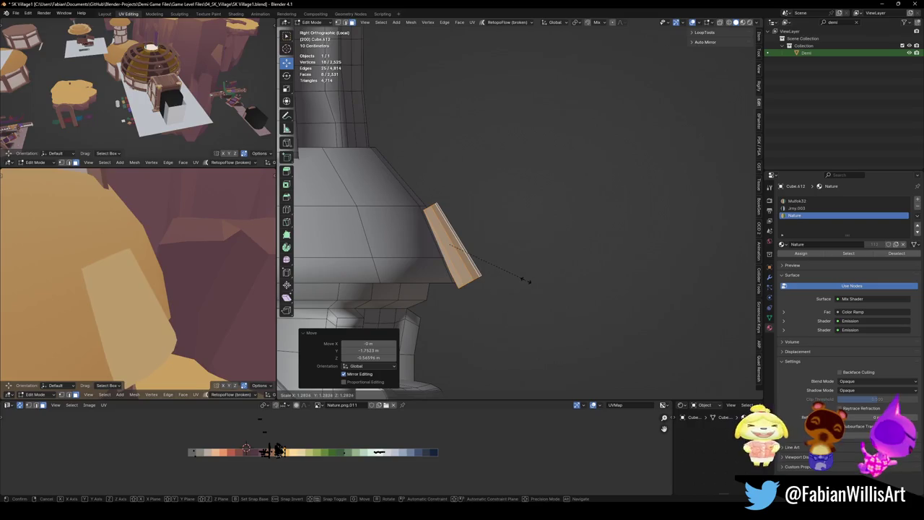
pyautogui.click(504, 271)
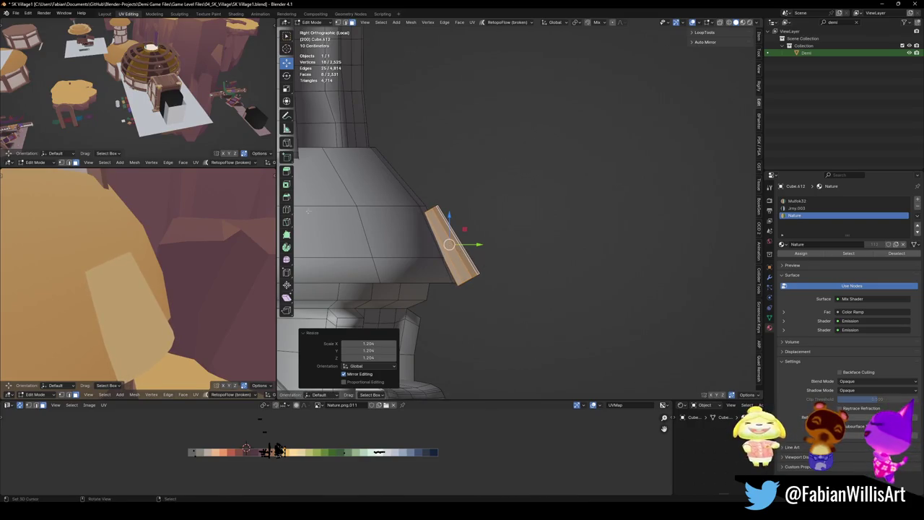
# Check the tile's fit from several angles, zoom out to the whole tower, and return to Object Mode
pyautogui.moveTo(144, 289)
pyautogui.mouseDown(button='middle')
pyautogui.moveTo(124, 316)
pyautogui.moveTo(109, 296)
pyautogui.mouseUp(button='middle')
pyautogui.press('KP_Decimal')
pyautogui.moveTo(532, 272)
pyautogui.mouseDown(button='middle')
pyautogui.moveTo(477, 248)
pyautogui.moveTo(483, 212)
pyautogui.mouseUp(button='middle')
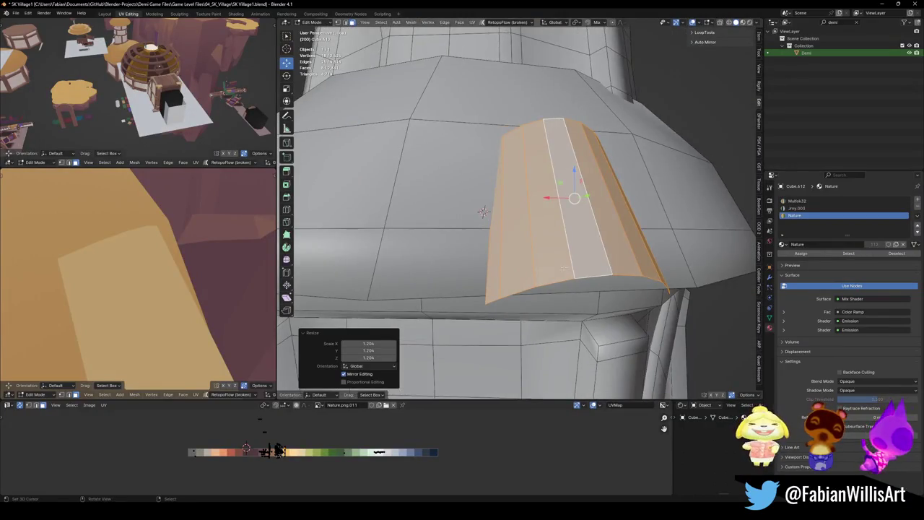
pyautogui.moveTo(166, 296); pyautogui.dragTo(172, 285, button='middle')
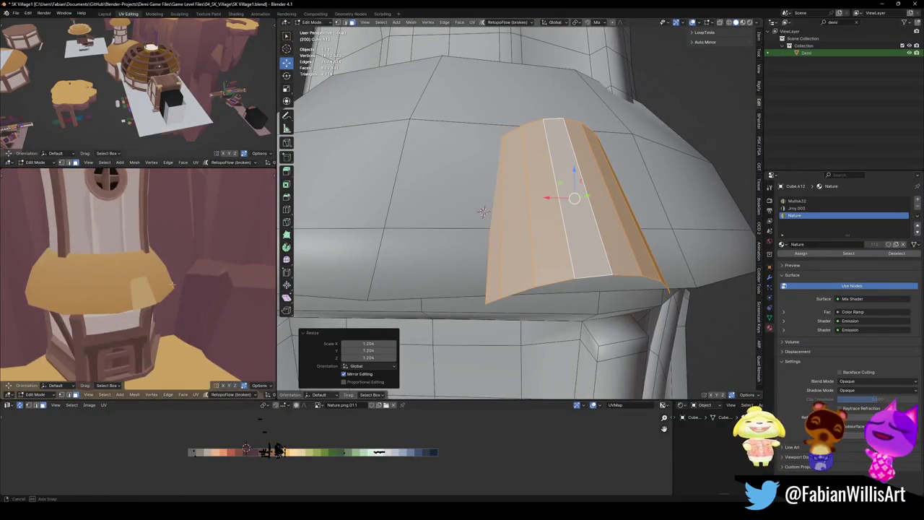
pyautogui.scroll(-5, 506, 217)
pyautogui.moveTo(548, 231); pyautogui.dragTo(730, 257, button='middle')
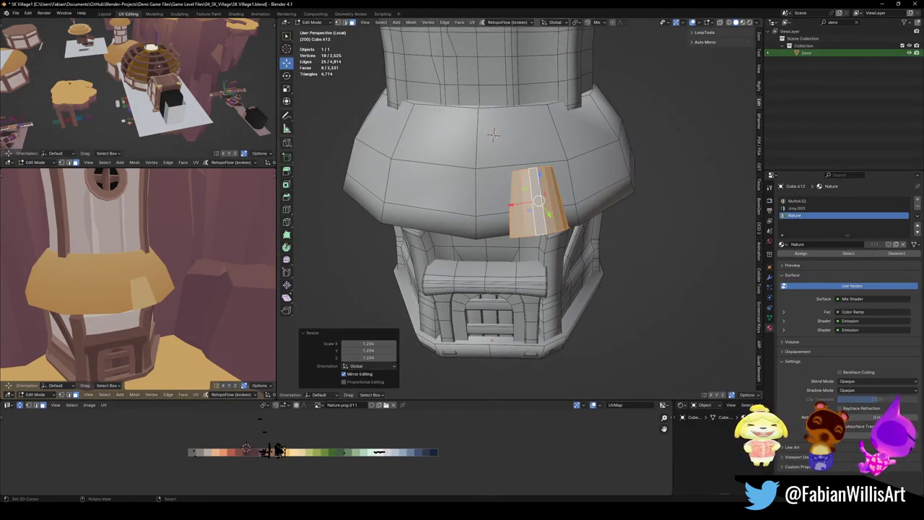
pyautogui.press('Tab')
# Select the tile object and set its origin to the 3D cursor via Quick Favorites
pyautogui.click(538, 216)
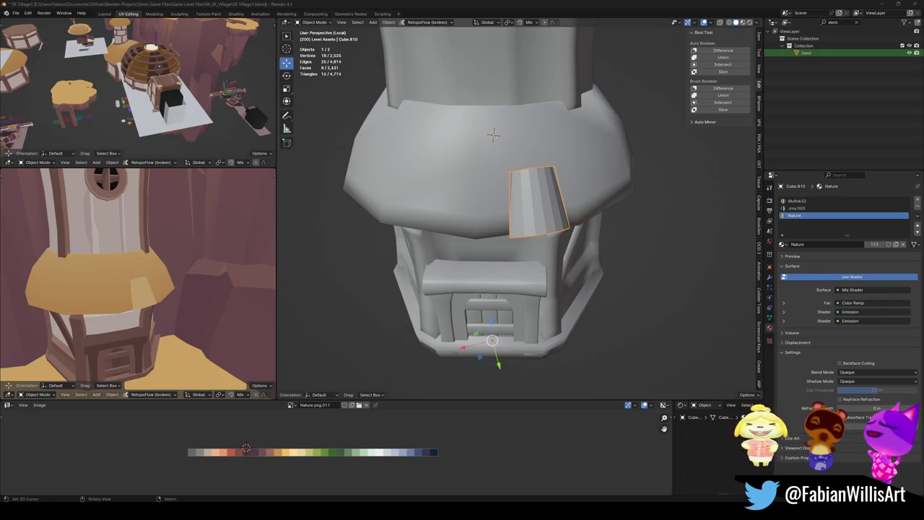
pyautogui.moveTo(522, 121)
pyautogui.mouseDown(button='middle')
pyautogui.moveTo(438, 252)
pyautogui.moveTo(494, 230)
pyautogui.mouseUp(button='middle')
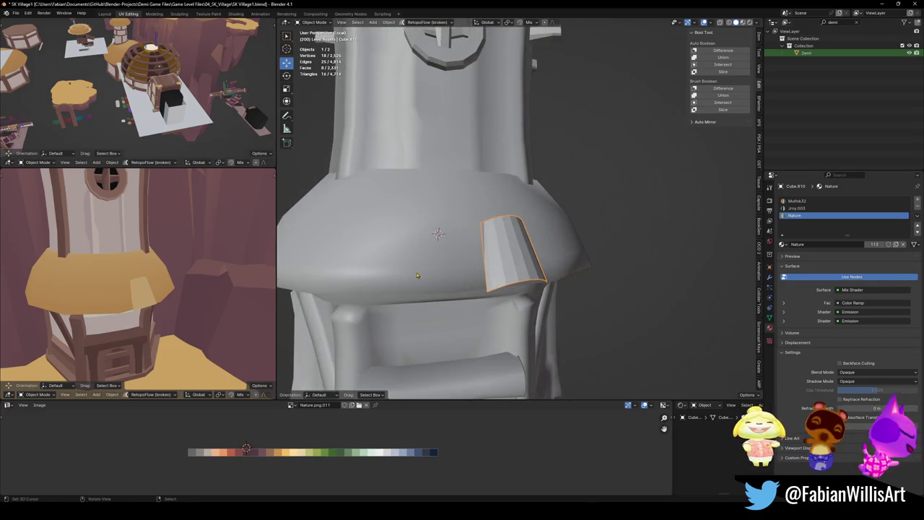
pyautogui.click(769, 277)
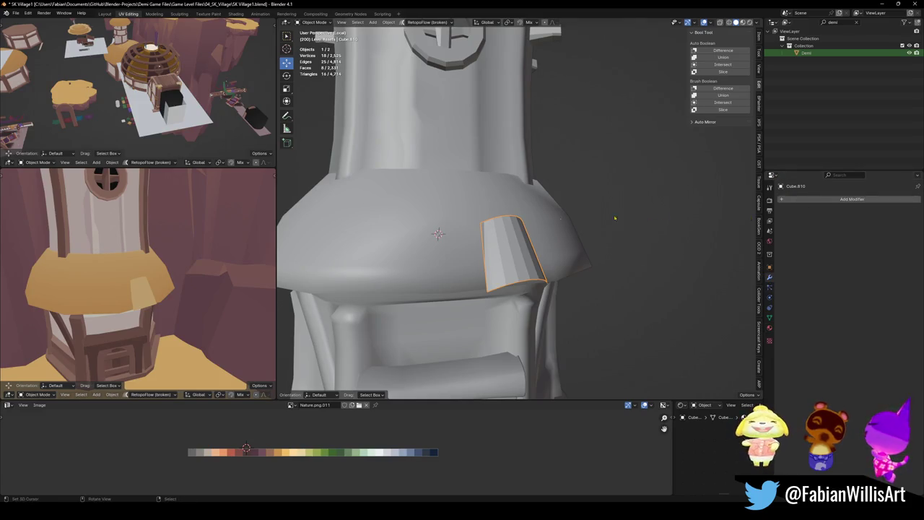
pyautogui.scroll(-3, 663, 216)
pyautogui.moveTo(664, 216)
pyautogui.mouseDown(button='middle')
pyautogui.moveTo(549, 279)
pyautogui.moveTo(527, 237)
pyautogui.moveTo(592, 260)
pyautogui.moveTo(541, 277)
pyautogui.mouseUp(button='middle')
pyautogui.press('q')
pyautogui.click(536, 238)
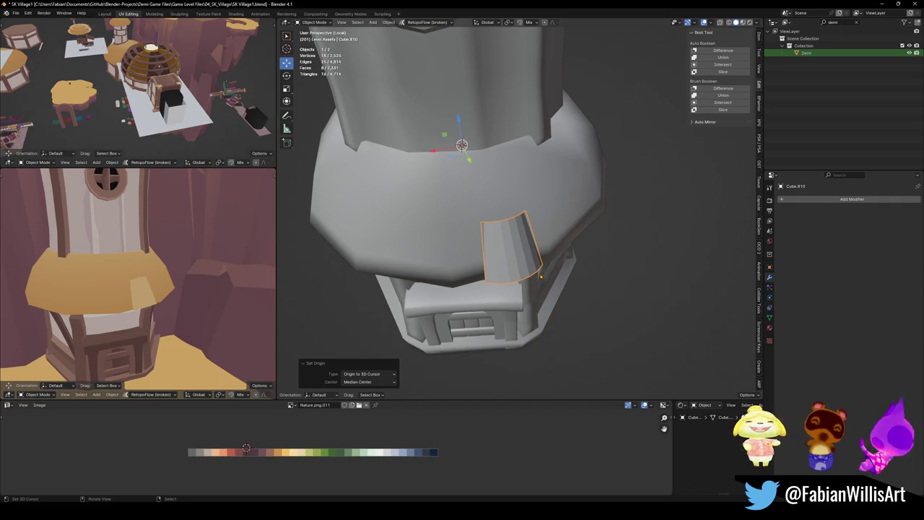
# Duplicate the tile's geometry and rotate the copy 13.4° around Z
pyautogui.press('Tab')
pyautogui.press('a')
pyautogui.press('g')
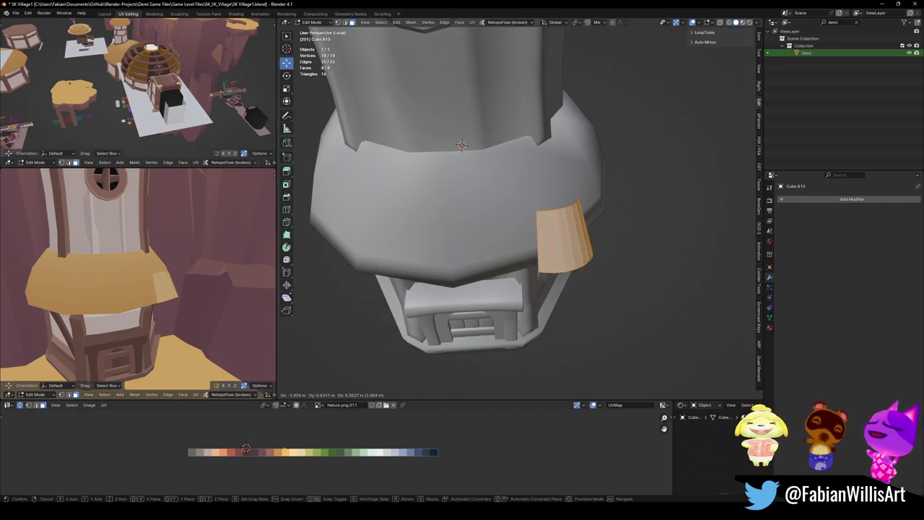
pyautogui.rightClick(590, 261)
pyautogui.hotkey('shift', 'd')
pyautogui.rightClick(586, 262)
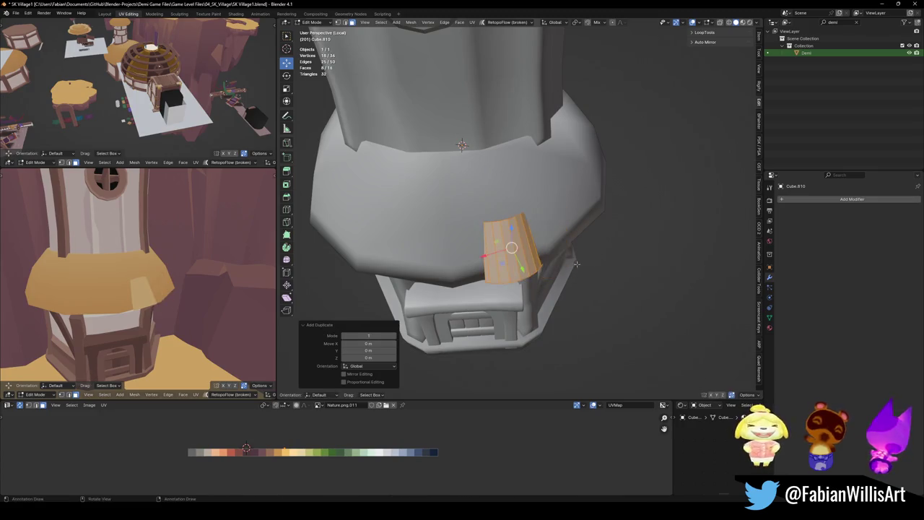
pyautogui.press('r')
pyautogui.press('z')
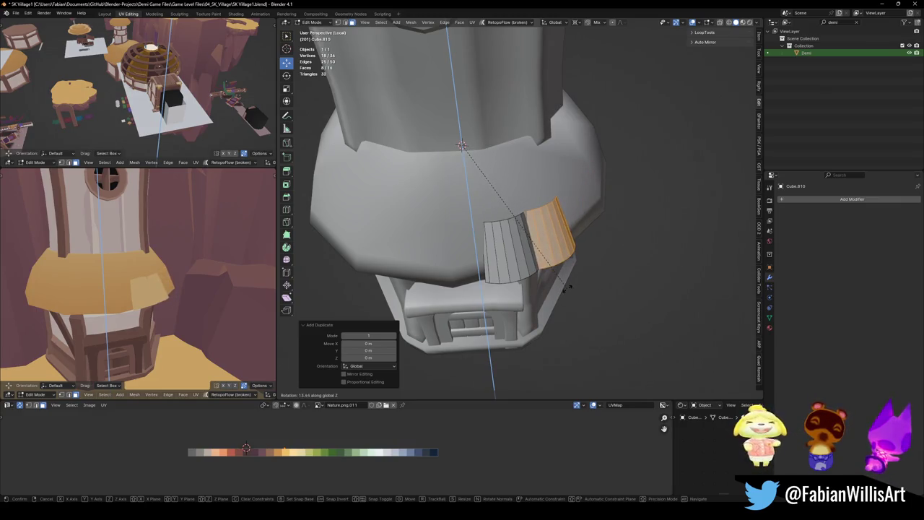
pyautogui.click(567, 287)
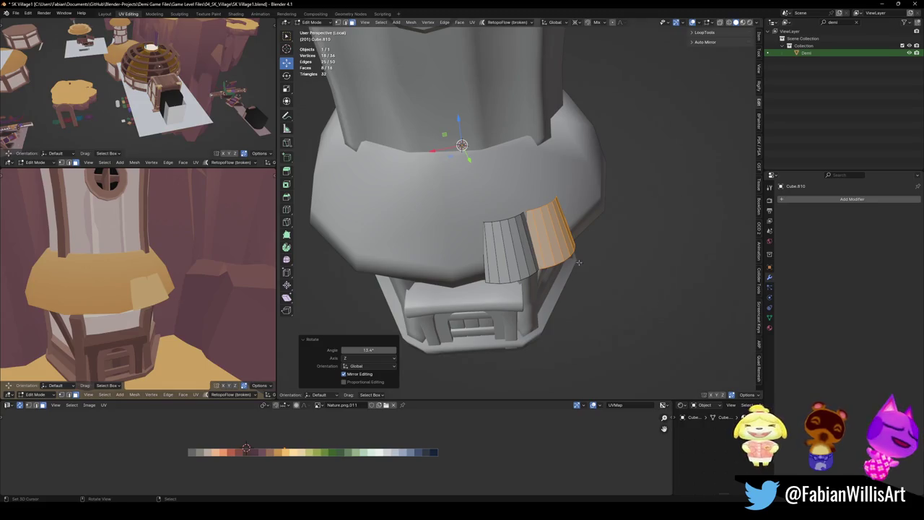
pyautogui.moveTo(586, 253); pyautogui.dragTo(505, 247, button='middle')
# Delete the rotated test copy, return to Object Mode, and open Add Modifier
pyautogui.press('x')
pyautogui.click(505, 239)
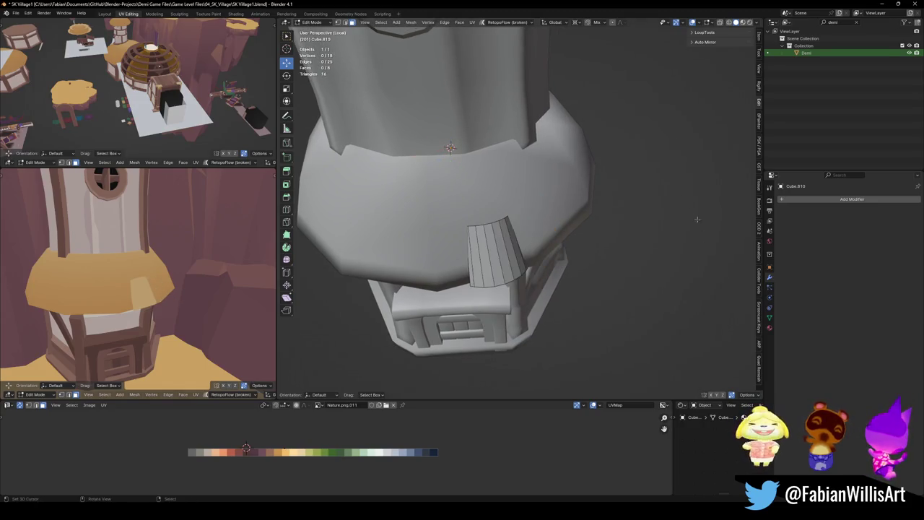
pyautogui.press('Tab')
pyautogui.click(796, 200)
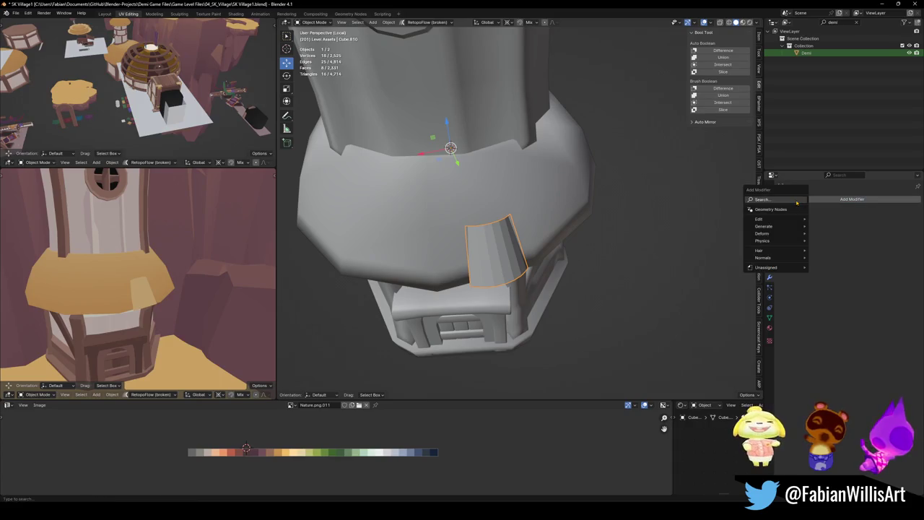
# Search 'ar' and add an Array modifier to the tile
pyautogui.write('ar')
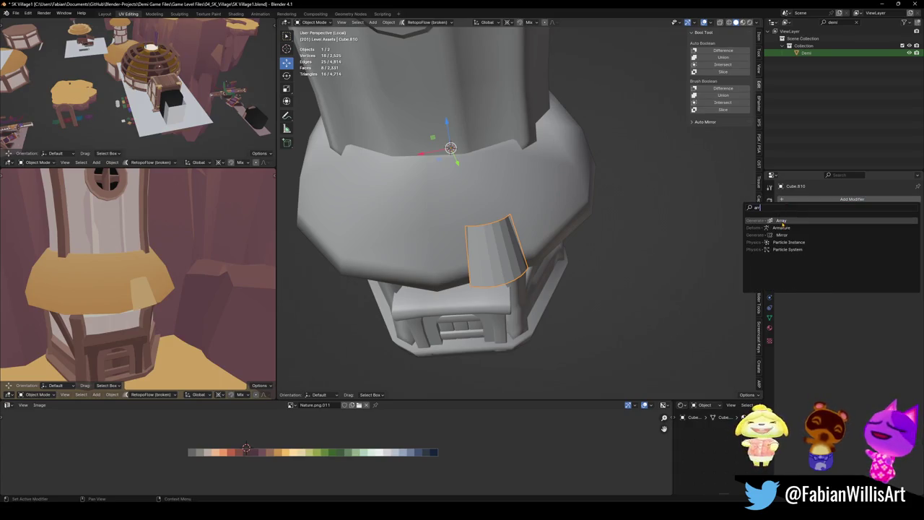
pyautogui.click(781, 220)
pyautogui.moveTo(649, 238)
pyautogui.mouseDown(button='middle')
pyautogui.moveTo(570, 216)
pyautogui.moveTo(526, 250)
pyautogui.mouseUp(button='middle')
# Apply the tile object's rotation and scale with Ctrl+A, then view the tower from below
pyautogui.hotkey('alt', 'r')
pyautogui.hotkey('ctrl', 'z')
pyautogui.hotkey('ctrl', 'a')
pyautogui.click(527, 250)
pyautogui.scroll(3, 526, 249)
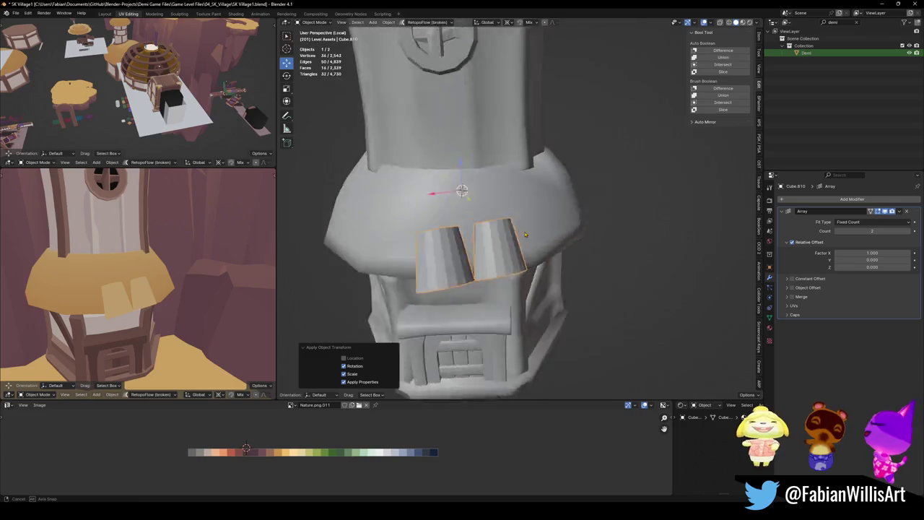
pyautogui.moveTo(526, 250); pyautogui.dragTo(578, 252, button='middle')
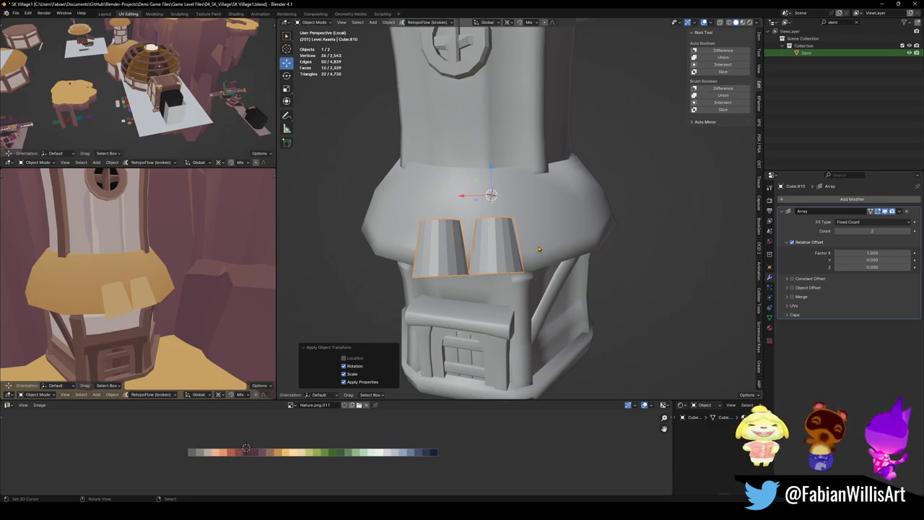
pyautogui.scroll(2, 562, 217)
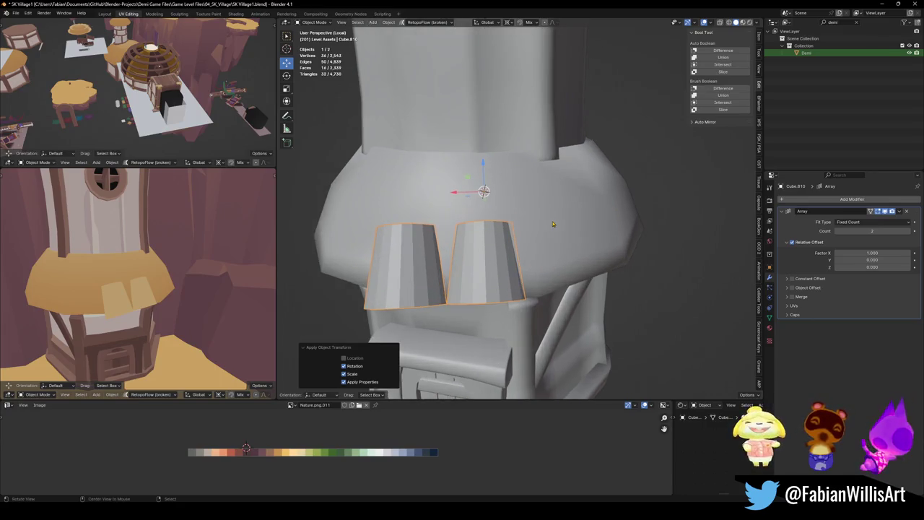